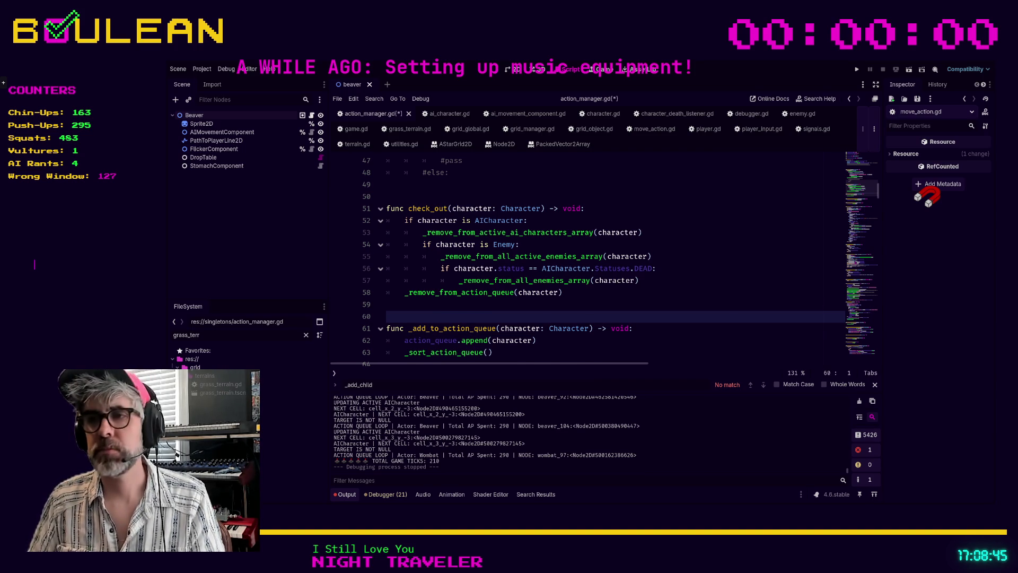
Scroll down through the check_out function in action_manager.gd
{"action": "scroll", "coordinate": [604, 260], "scroll_direction": "down", "scroll_amount": 1}
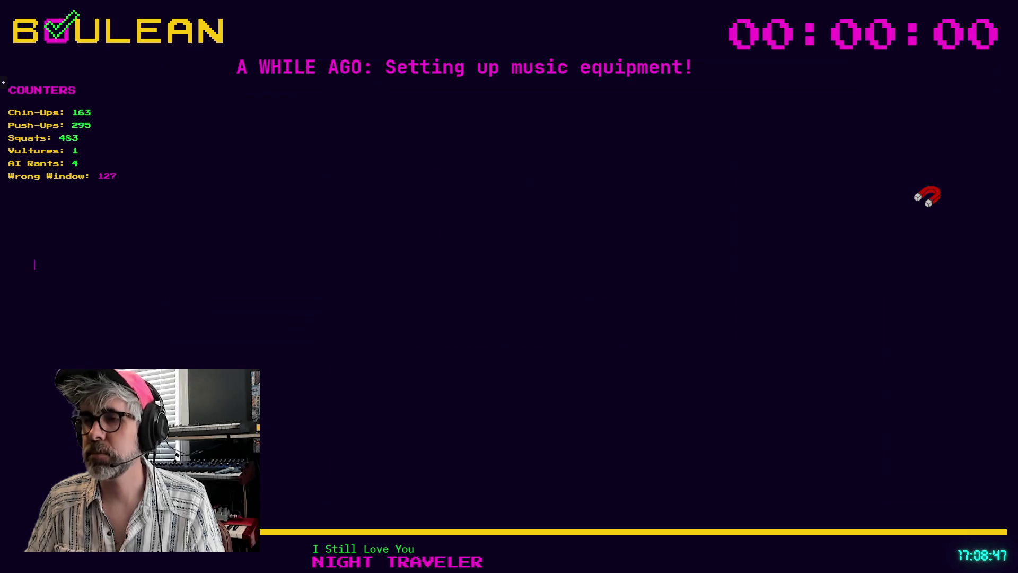
Open the shared Discord comic image link in a new browser tab
{"action": "key", "text": "ctrl+t"}
{"action": "key", "text": "ctrl+v"}
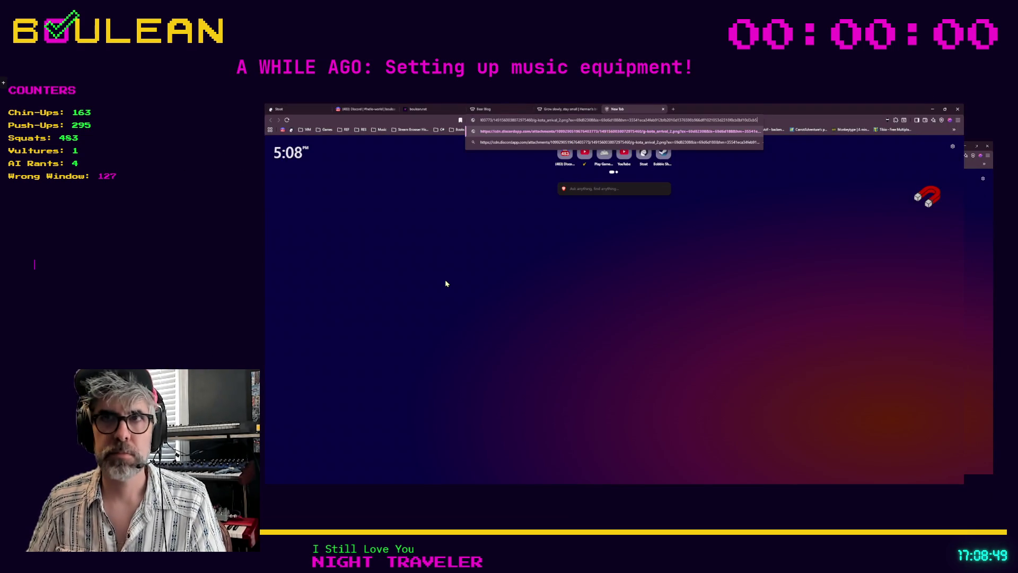
{"action": "key", "text": "Return"}
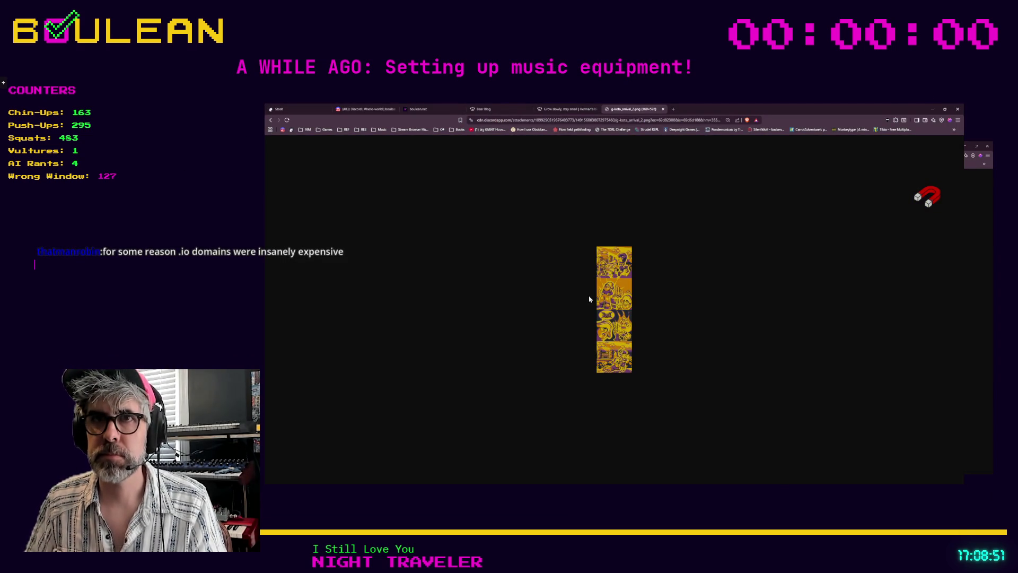
Scroll up and down through the comic's upper pixel-art panels
{"action": "scroll", "coordinate": [590, 299], "scroll_direction": "up", "scroll_amount": 1}
{"action": "scroll", "coordinate": [590, 299], "scroll_direction": "up", "scroll_amount": 3}
{"action": "scroll", "coordinate": [589, 299], "scroll_direction": "up", "scroll_amount": 2}
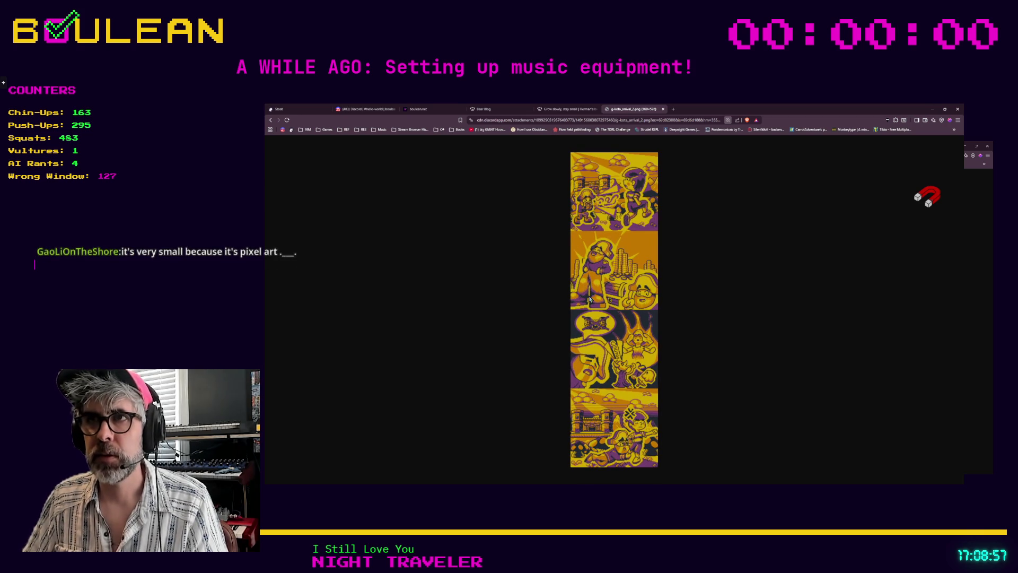
{"action": "scroll", "coordinate": [571, 265], "scroll_direction": "up", "scroll_amount": 2}
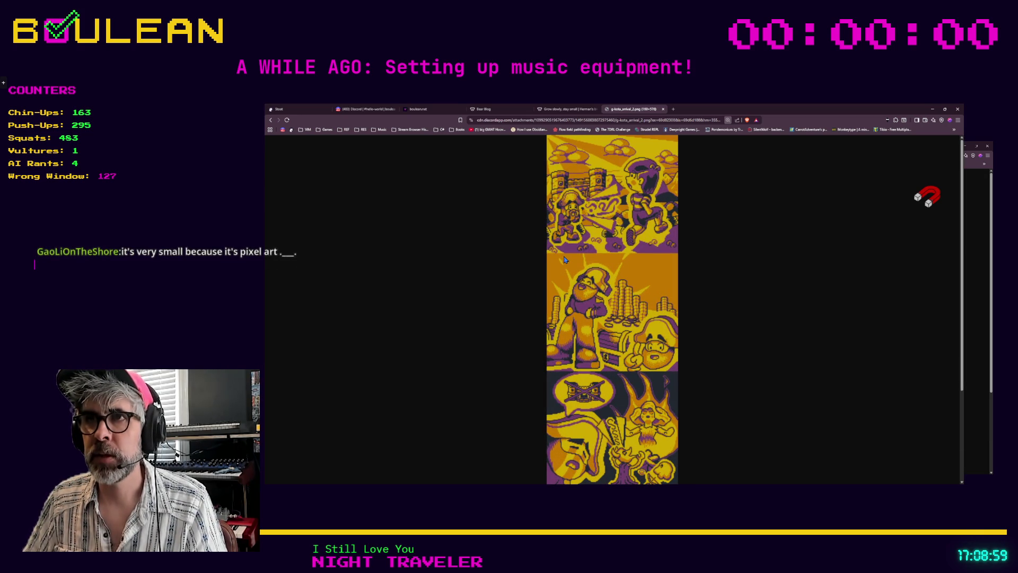
{"action": "scroll", "coordinate": [564, 259], "scroll_direction": "up", "scroll_amount": 1}
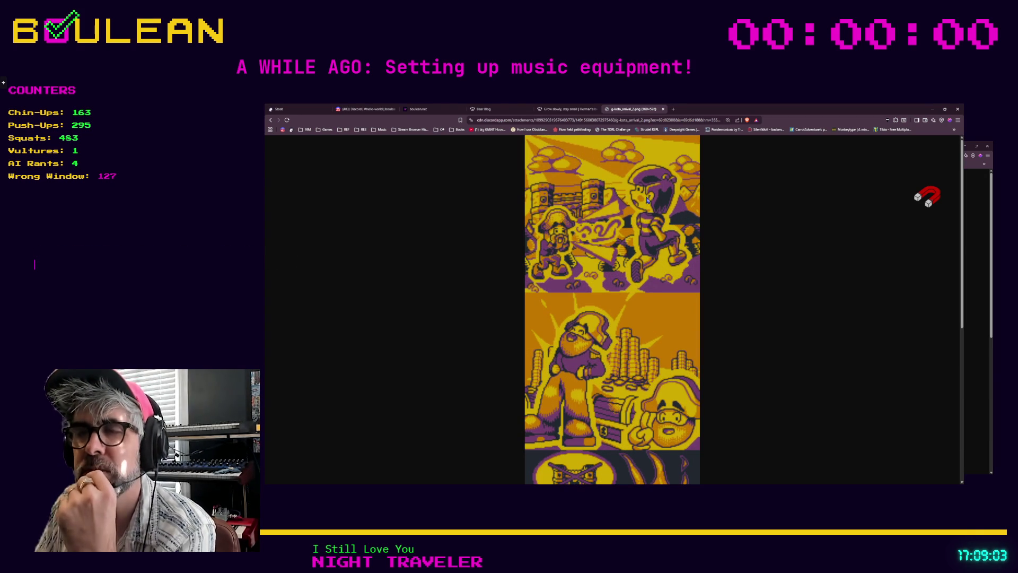
{"action": "scroll", "coordinate": [646, 201], "scroll_direction": "down", "scroll_amount": 1}
{"action": "scroll", "coordinate": [651, 204], "scroll_direction": "down", "scroll_amount": 3}
{"action": "scroll", "coordinate": [580, 239], "scroll_direction": "up", "scroll_amount": 4}
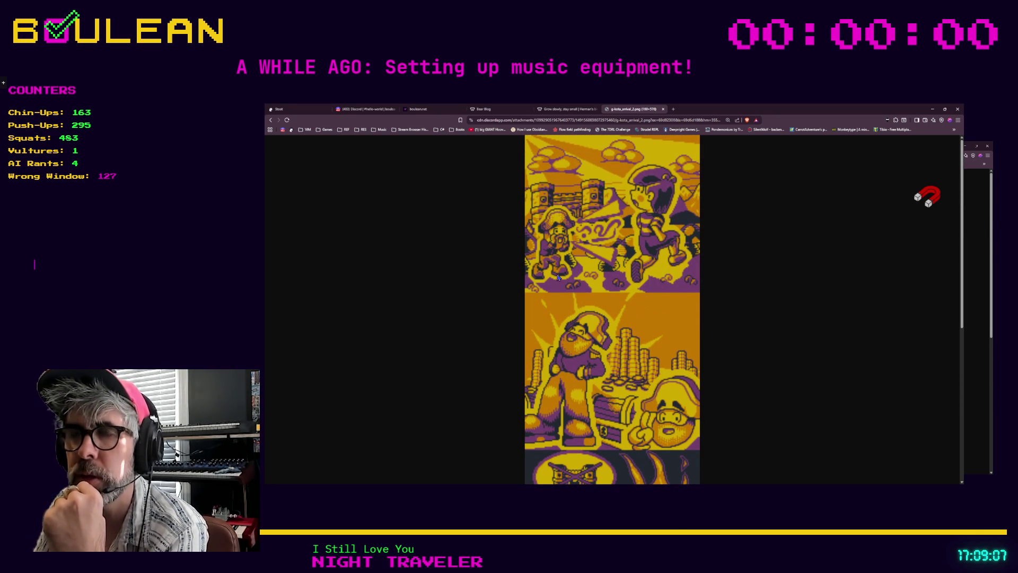
{"action": "scroll", "coordinate": [574, 336], "scroll_direction": "down", "scroll_amount": 5}
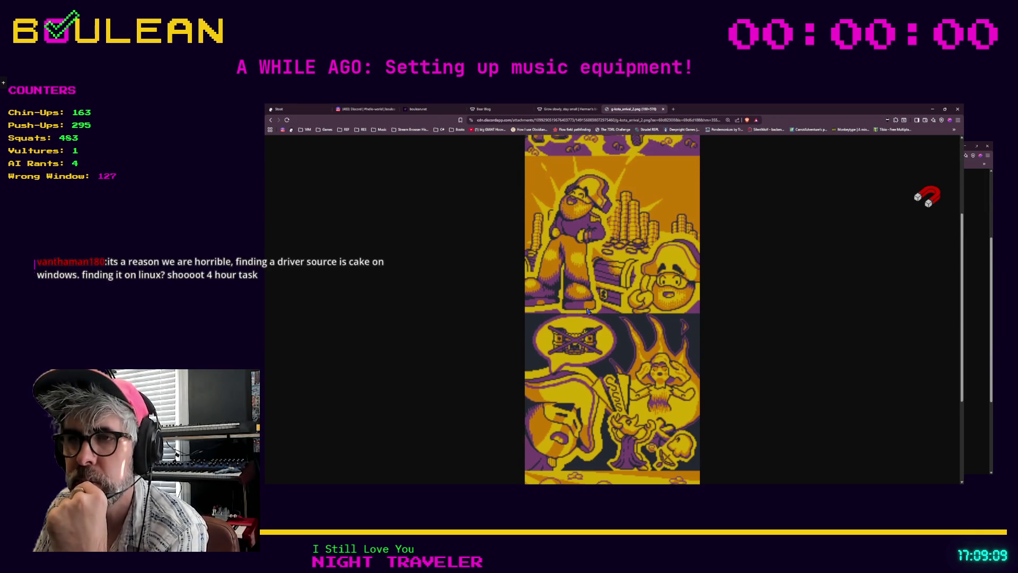
{"action": "scroll", "coordinate": [607, 332], "scroll_direction": "down", "scroll_amount": 2}
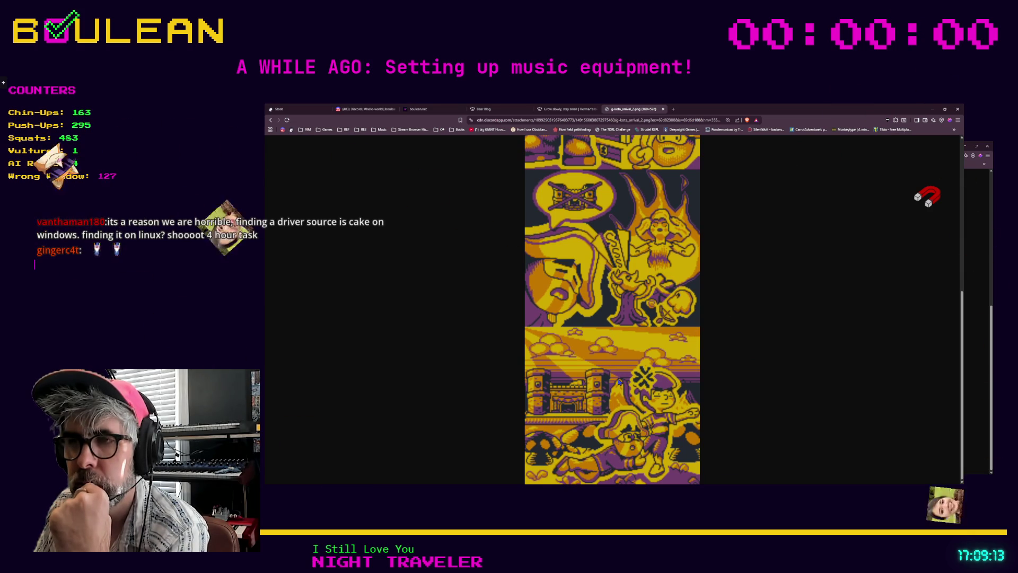
{"action": "scroll", "coordinate": [583, 353], "scroll_direction": "up", "scroll_amount": 1}
{"action": "scroll", "coordinate": [579, 351], "scroll_direction": "up", "scroll_amount": 1}
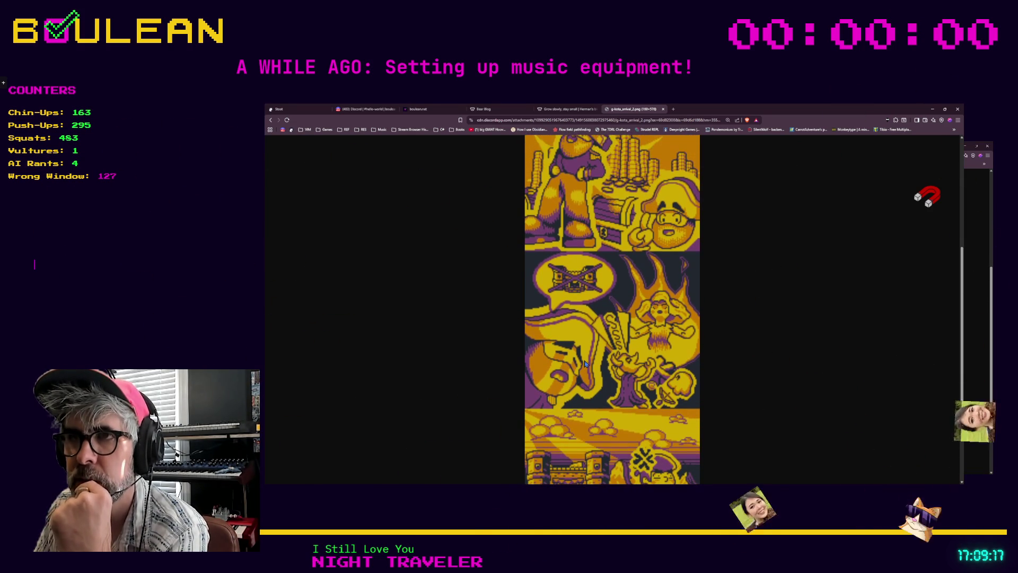
{"action": "scroll", "coordinate": [583, 358], "scroll_direction": "up", "scroll_amount": 1}
{"action": "scroll", "coordinate": [585, 363], "scroll_direction": "up", "scroll_amount": 1}
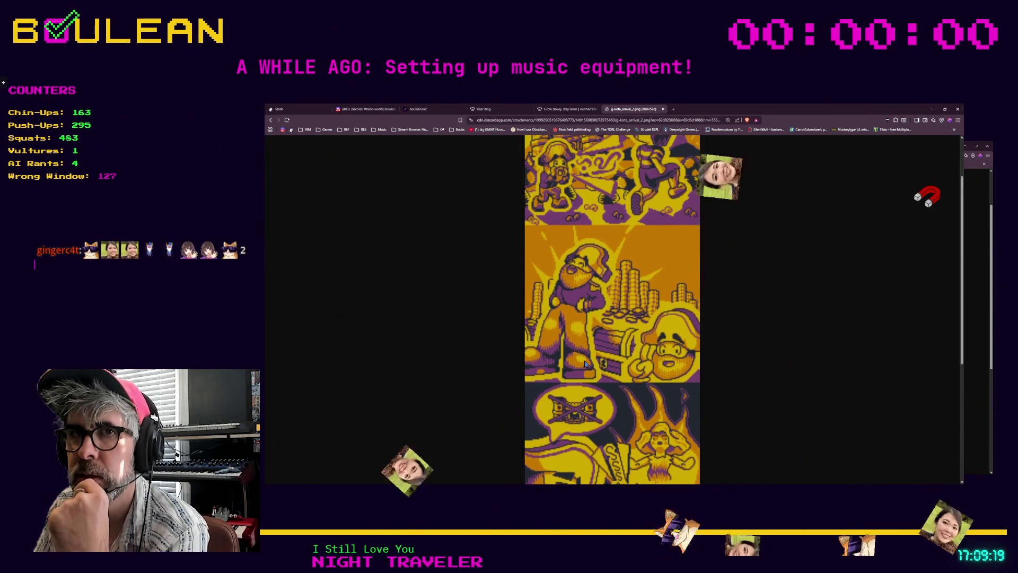
{"action": "scroll", "coordinate": [585, 363], "scroll_direction": "up", "scroll_amount": 1}
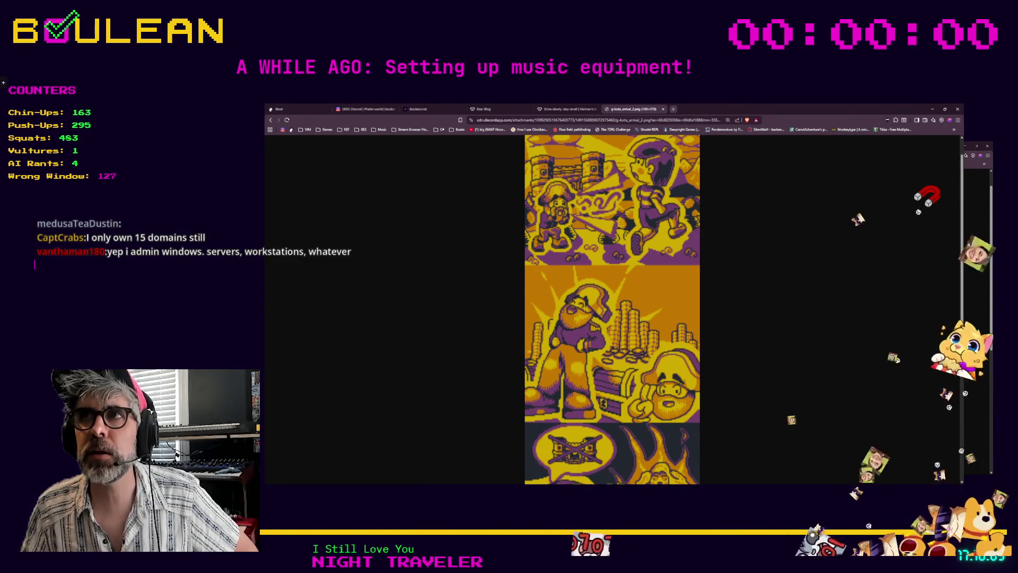
Load teevedle.xyz in a new Brave tab
{"action": "key", "text": "ctrl+t"}
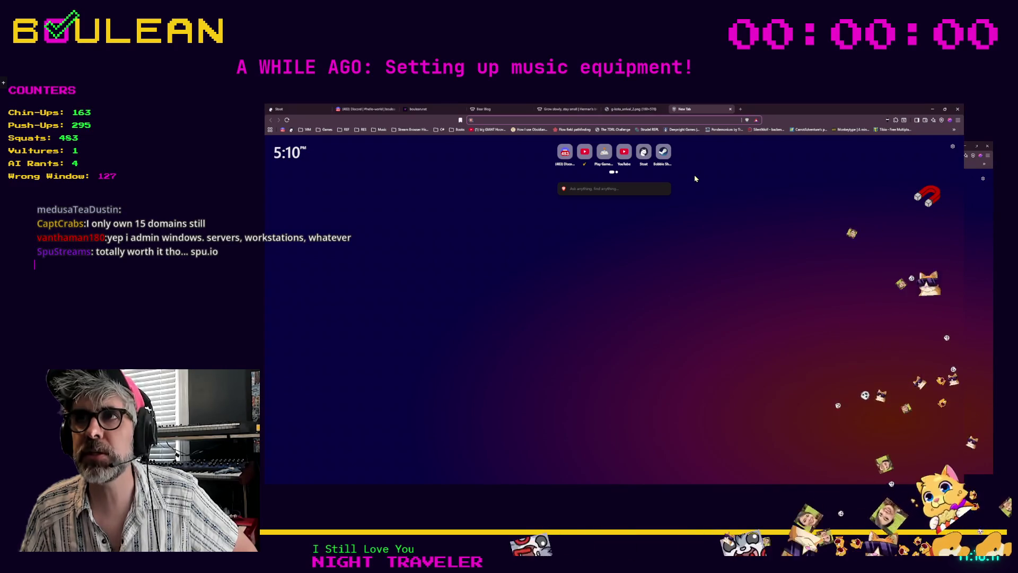
{"action": "type", "text": "teevedle.xyz"}
{"action": "key", "text": "Return"}
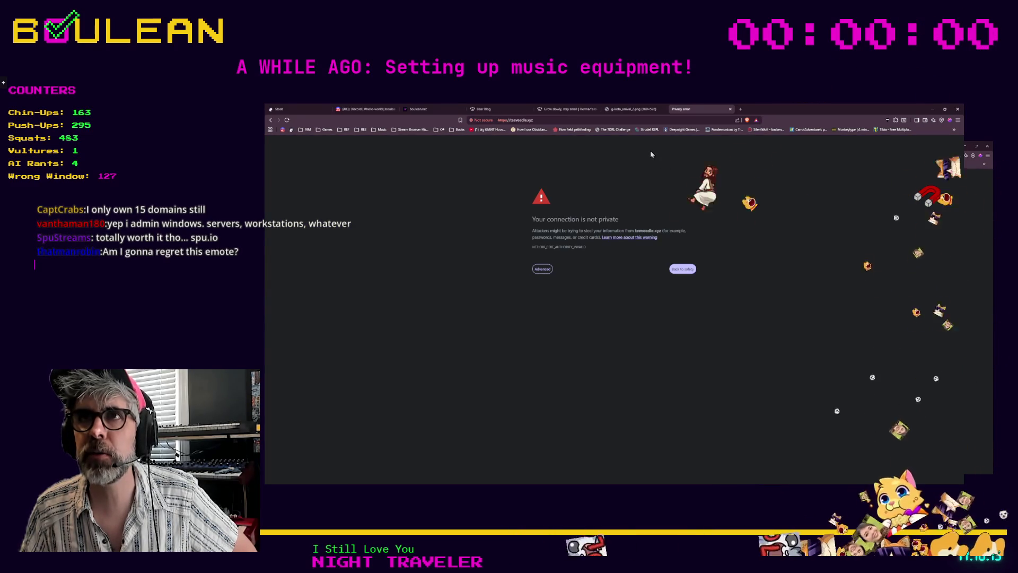
Select the site's address, leave it unchanged, and return to the comic image
{"action": "left_click", "coordinate": [625, 120]}
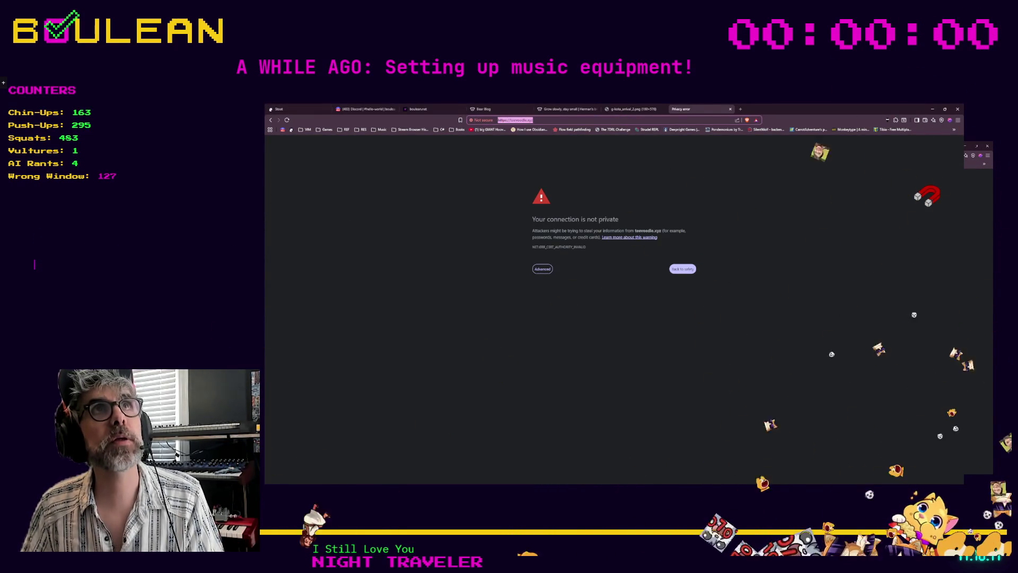
{"action": "key", "text": "alt+Tab"}
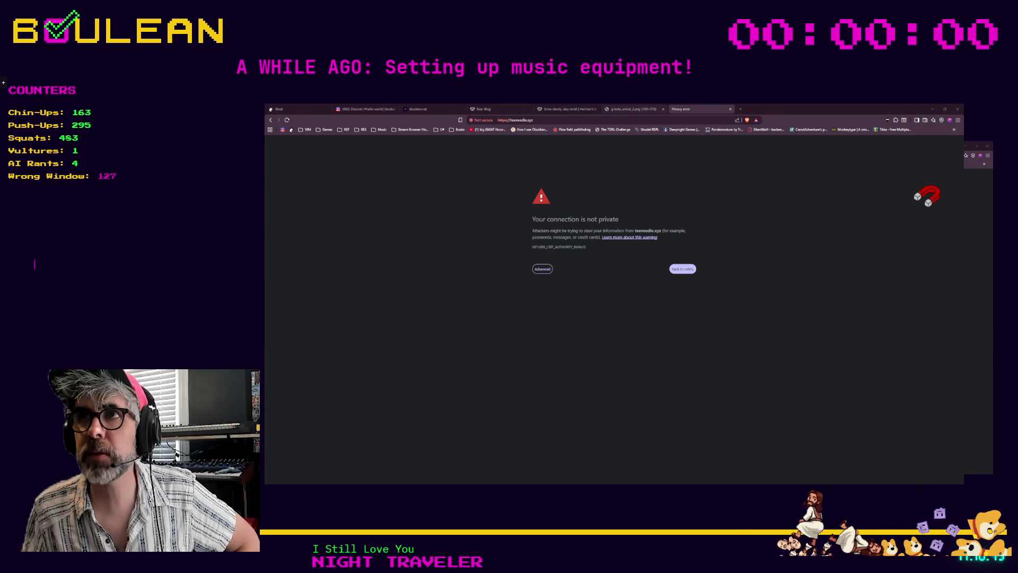
{"action": "left_click", "coordinate": [627, 113]}
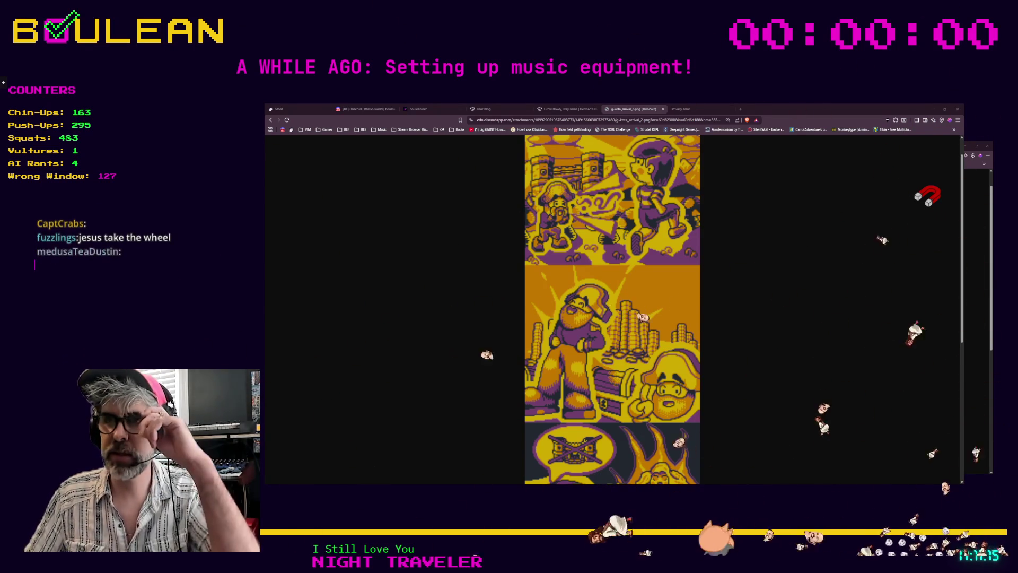
Scroll the comic image to view its castle, coin-hoard and fire panels
{"action": "scroll", "coordinate": [613, 309], "scroll_direction": "down", "scroll_amount": 2}
{"action": "scroll", "coordinate": [612, 309], "scroll_direction": "up", "scroll_amount": 3}
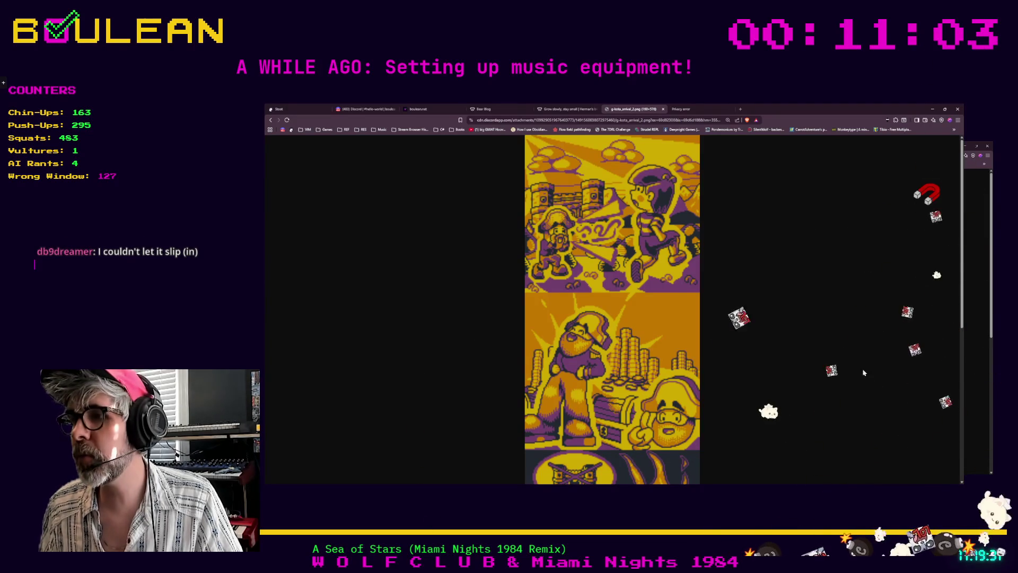
{"action": "scroll", "coordinate": [908, 457], "scroll_direction": "down", "scroll_amount": 1}
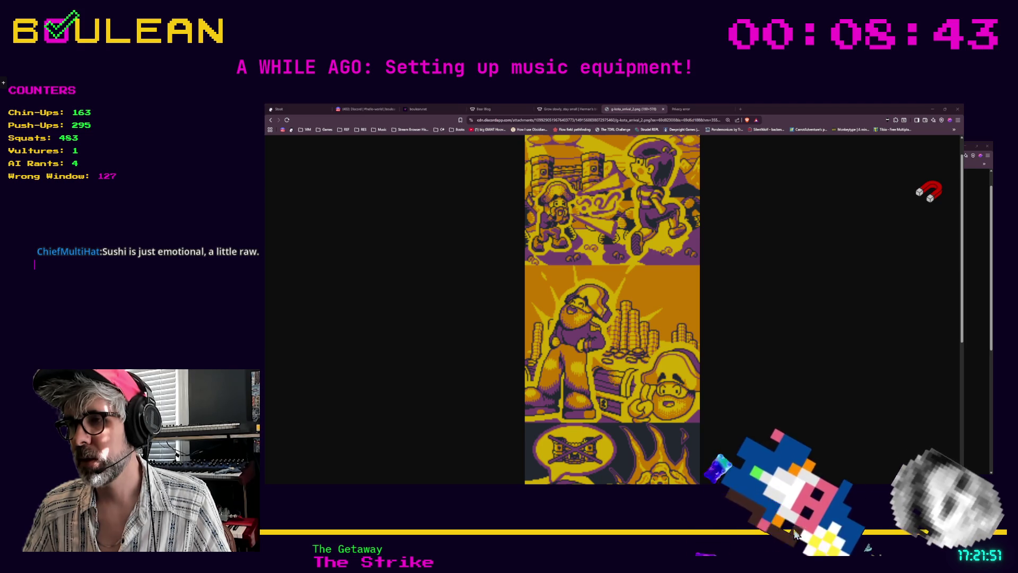
{"action": "scroll", "coordinate": [613, 310], "scroll_direction": "down", "scroll_amount": 2}
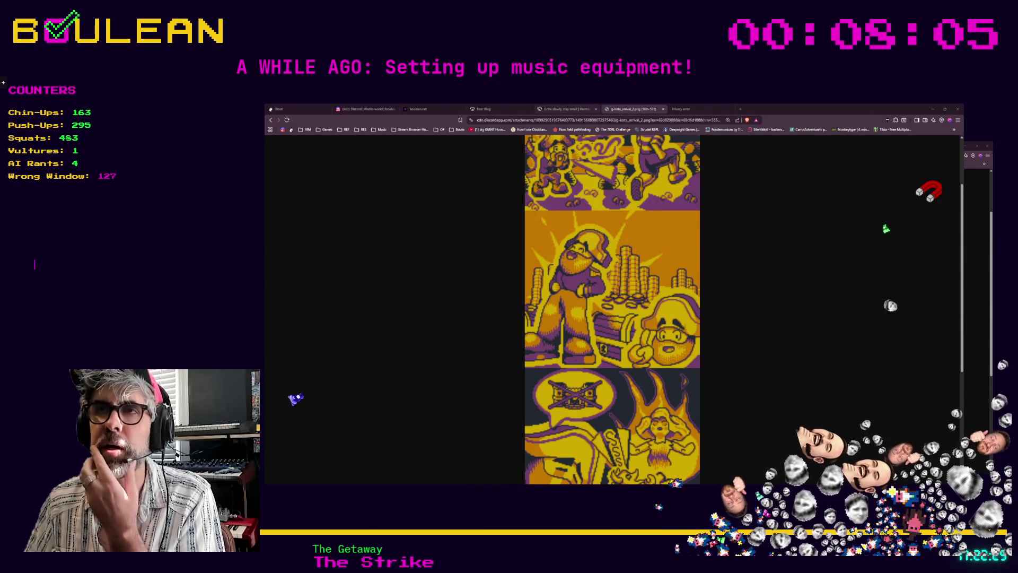
Switch to the Bear Blog tab at bearblog.dev with Ctrl+4
{"action": "key", "text": "ctrl+4"}
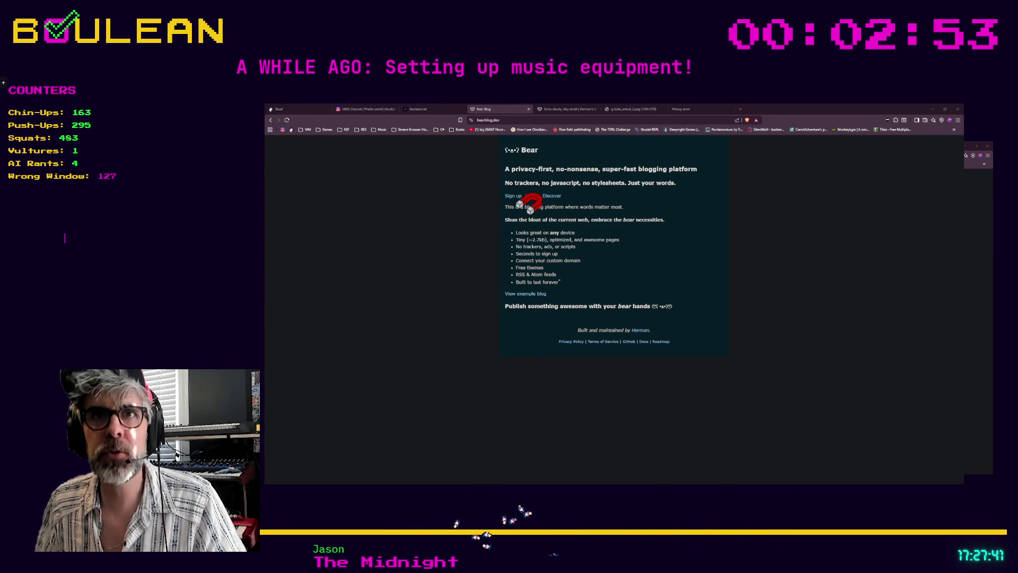
Open the chat overlay's Behaviour settings from the overlay menu
{"action": "left_click", "coordinate": [4, 85]}
{"action": "left_click", "coordinate": [20, 109]}
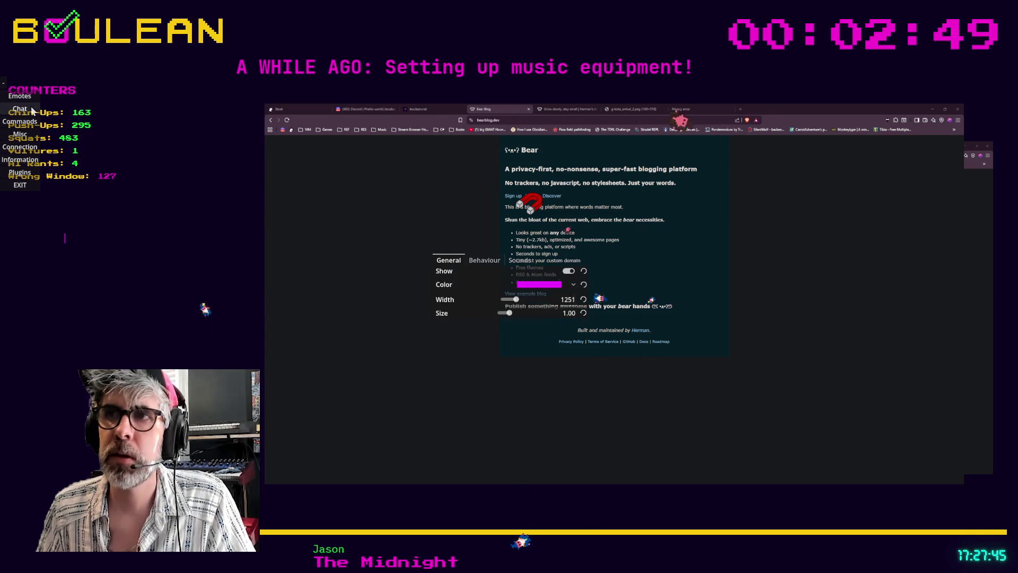
{"action": "left_click", "coordinate": [494, 261]}
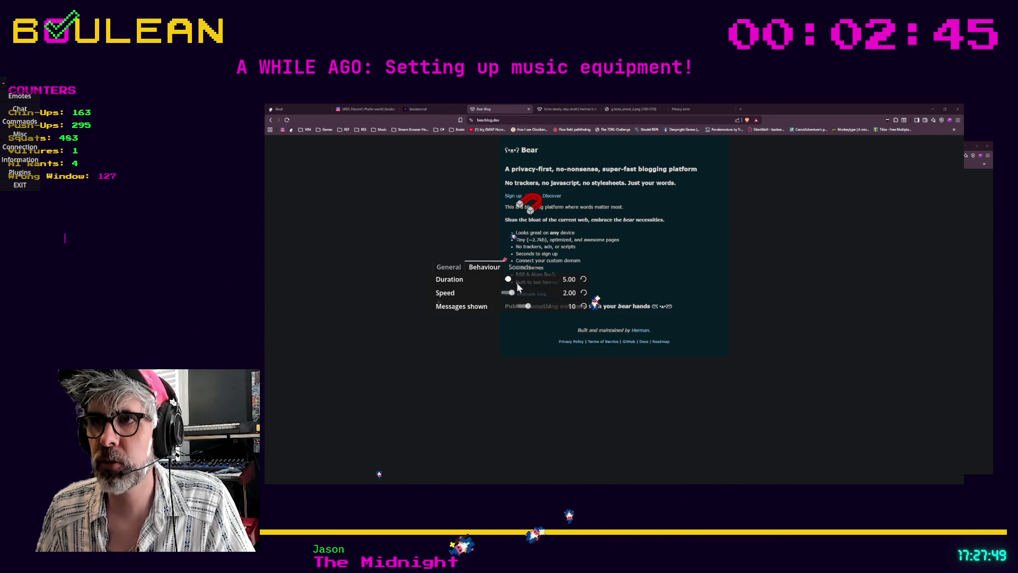
Set the chat message Duration to 15.00 and close the overlay menu
{"action": "left_click", "coordinate": [520, 283]}
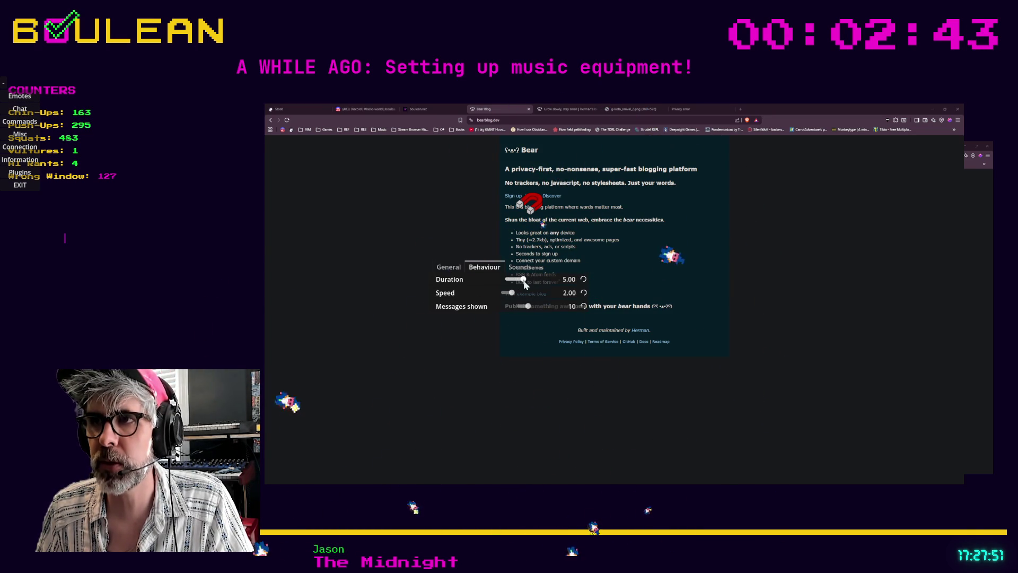
{"action": "left_click_drag", "start_coordinate": [523, 284], "coordinate": [525, 284]}
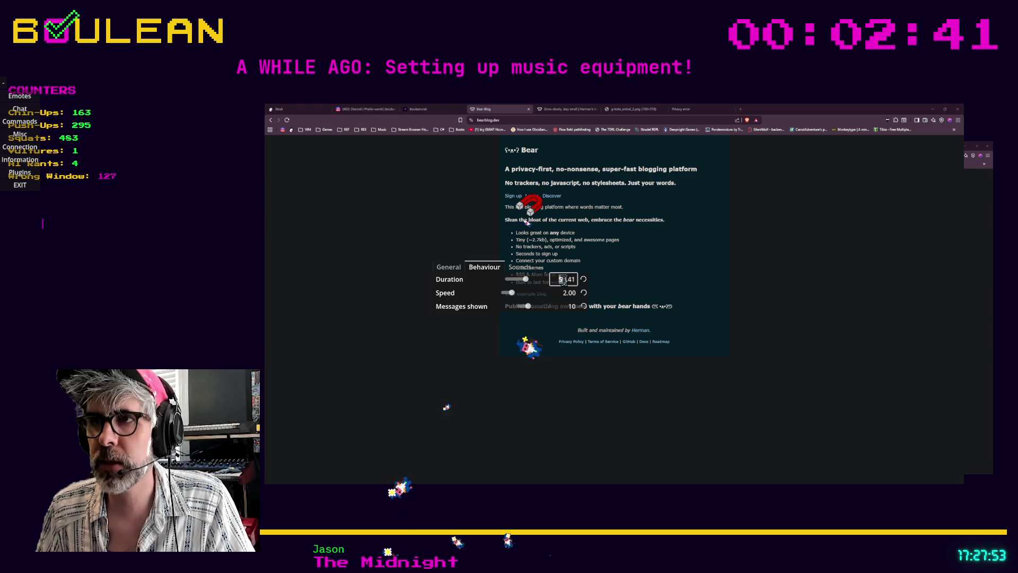
{"action": "double_click", "coordinate": [564, 279]}
{"action": "type", "text": "10"}
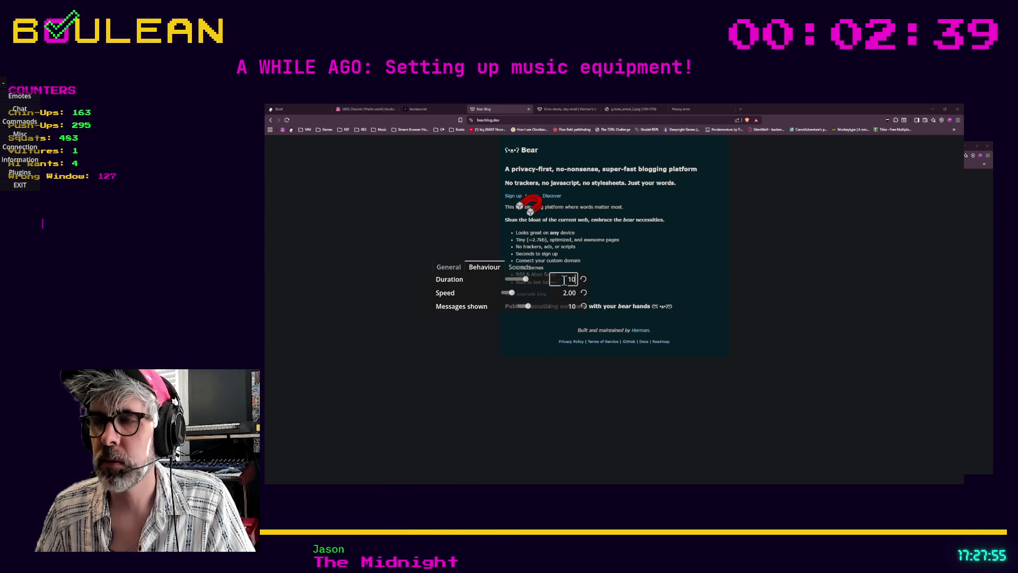
{"action": "type", "text": "5"}
{"action": "key", "text": "Return"}
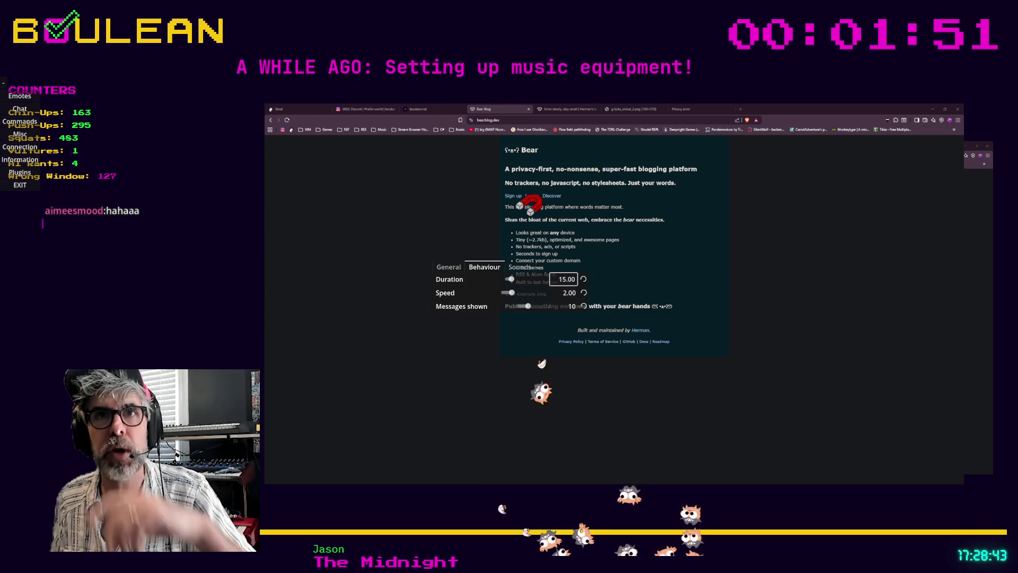
{"action": "left_click", "coordinate": [2, 84]}
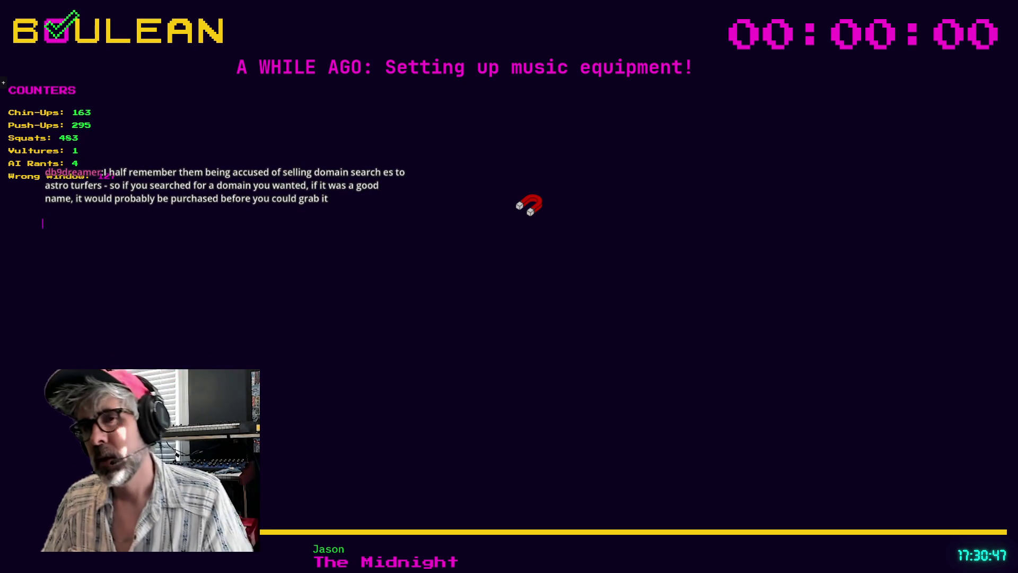
Switch back to the Godot editor showing action_manager.gd
{"action": "left_click", "coordinate": [563, 326]}
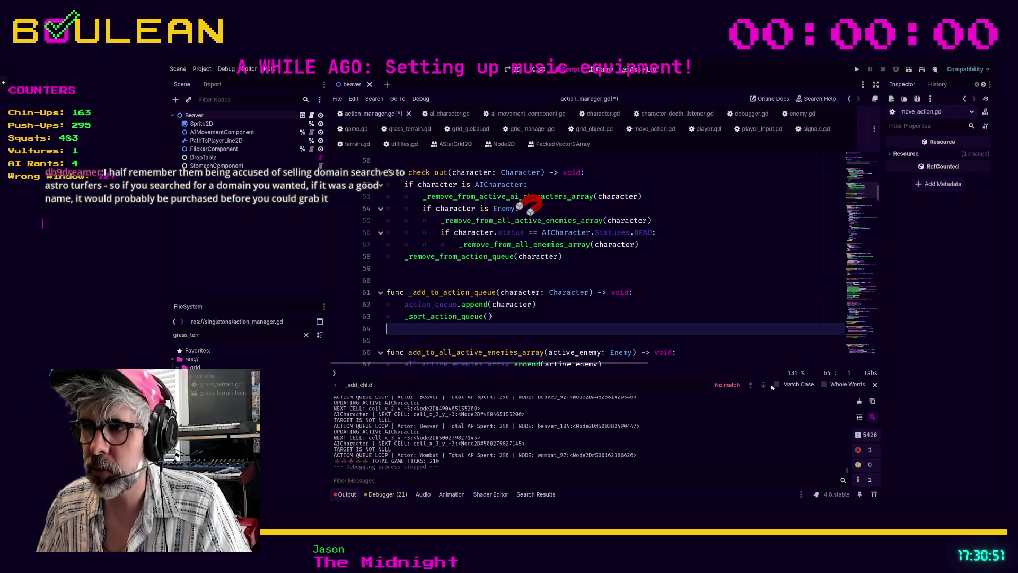
Place the cursor after action_queue.append(character) near line 65 and scroll up the debug output
{"action": "left_click", "coordinate": [520, 337]}
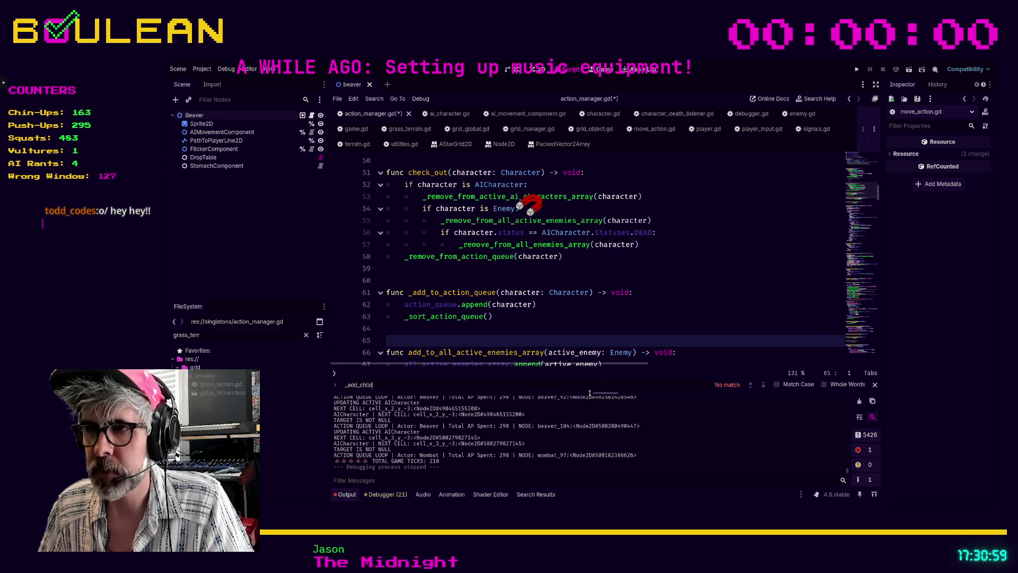
{"action": "left_click", "coordinate": [711, 307]}
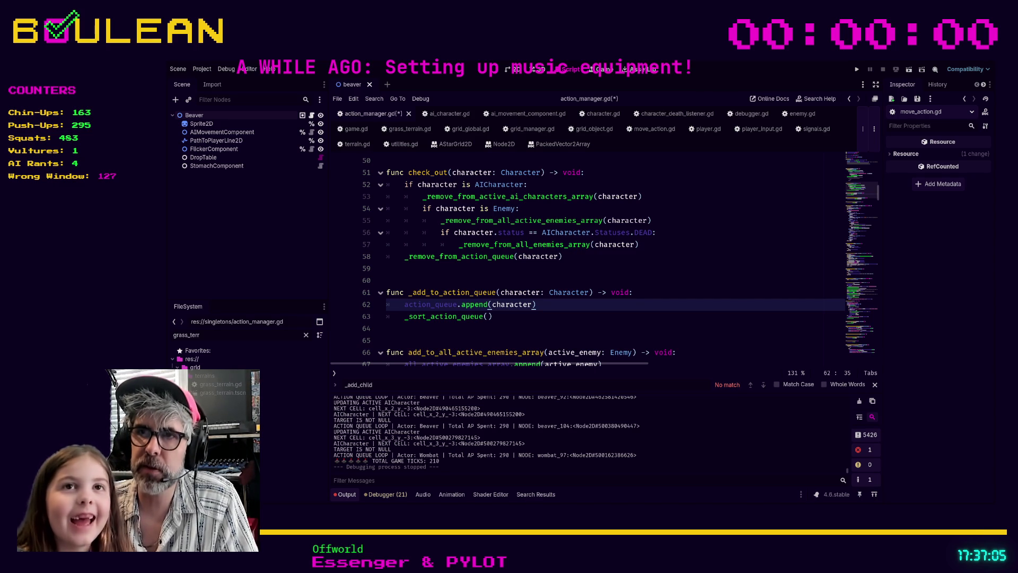
{"action": "scroll", "coordinate": [485, 432], "scroll_direction": "up", "scroll_amount": 1}
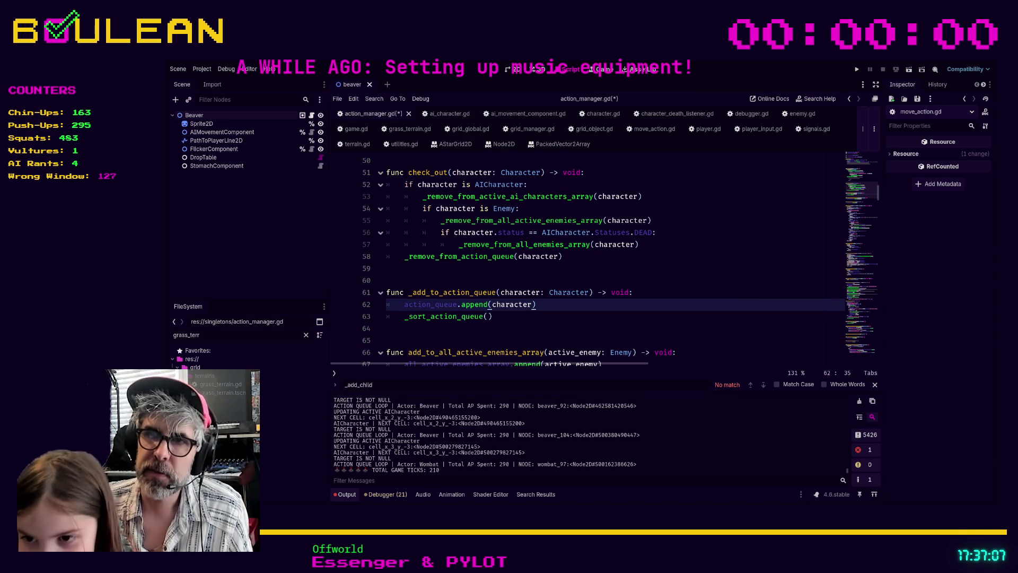
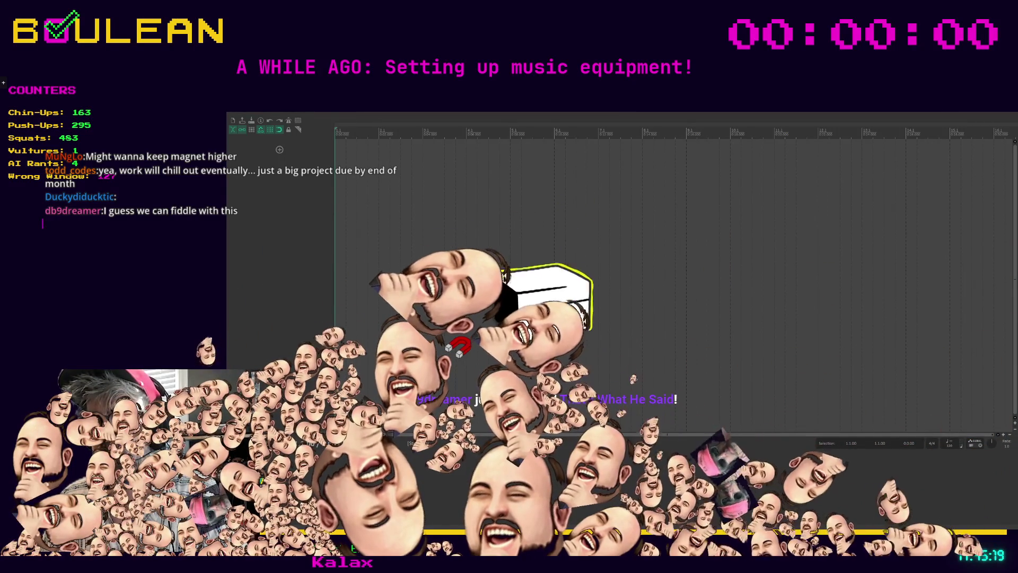
Load wiki.cockos.com/wiki/index.php/Reaper_Documentation in a new Brave tab
{"action": "key", "text": "alt+Tab"}
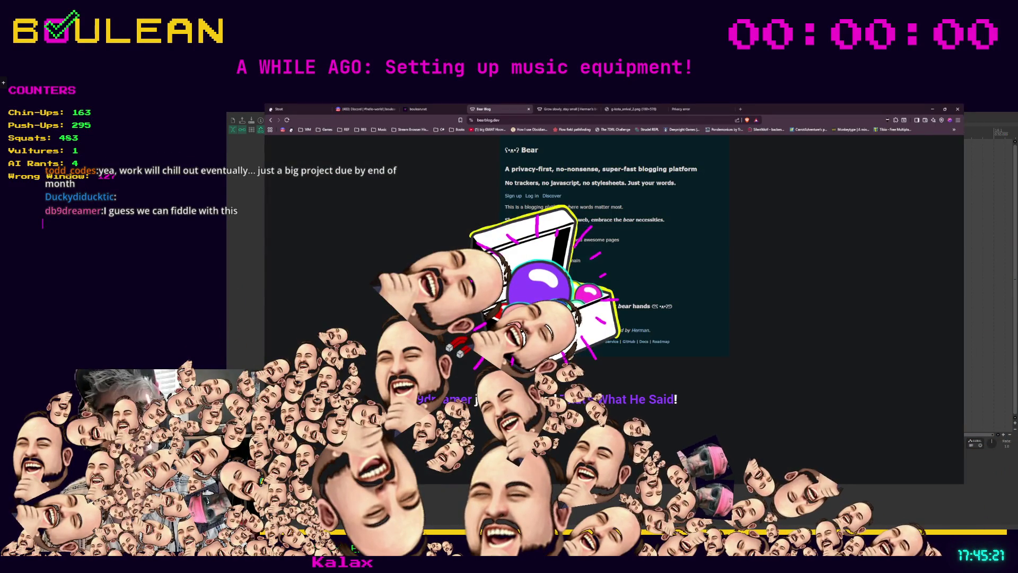
{"action": "left_click", "coordinate": [741, 109]}
{"action": "type", "text": "wiki.cockos.com/wiki/index.php/Reaper_Documentation"}
{"action": "key", "text": "Return"}
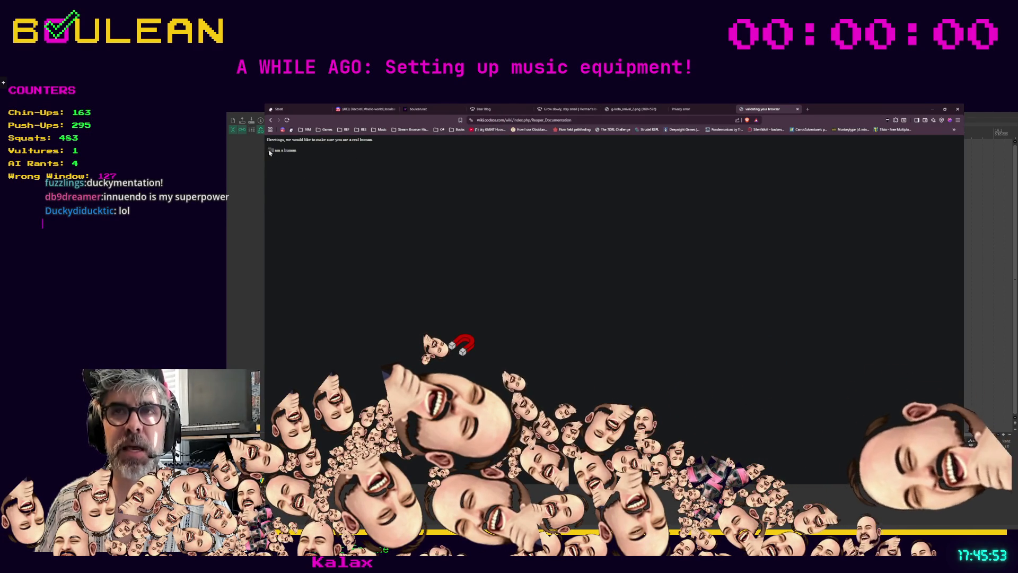
Tick 'I am a human' to load the Reaper Documentation wiki, then minimise and restore Brave
{"action": "left_click", "coordinate": [485, 120]}
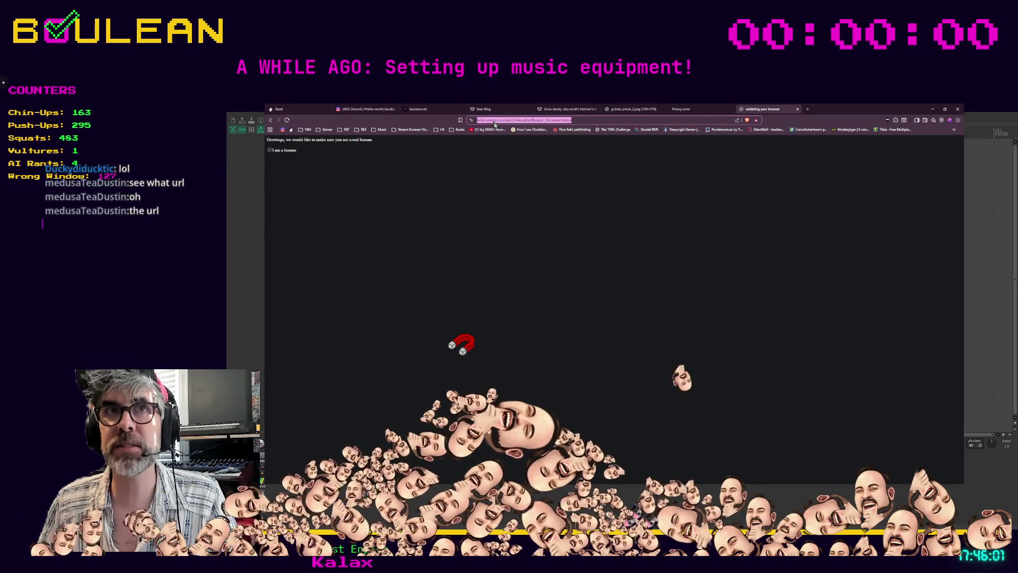
{"action": "left_click", "coordinate": [482, 170]}
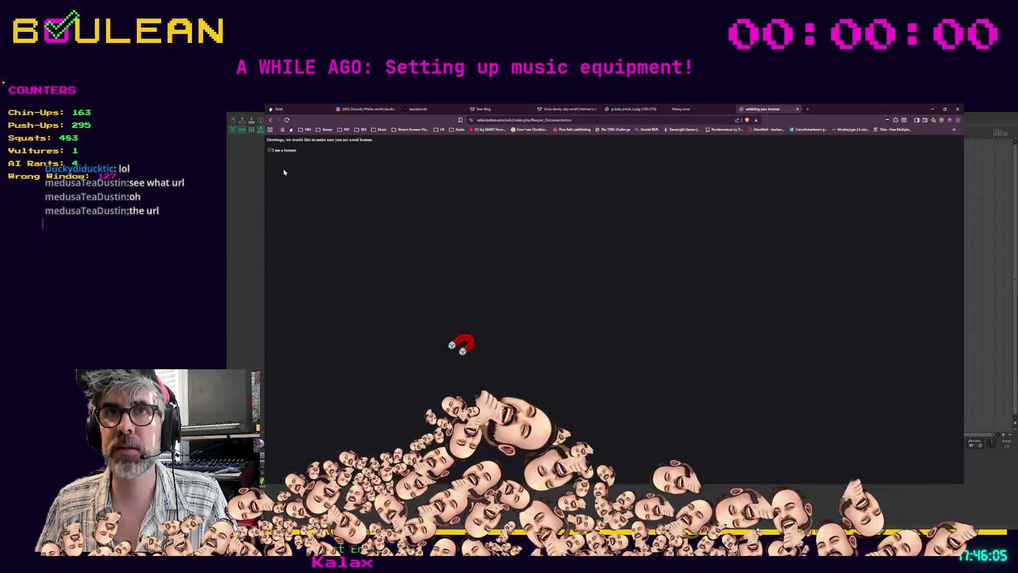
{"action": "left_click", "coordinate": [270, 151]}
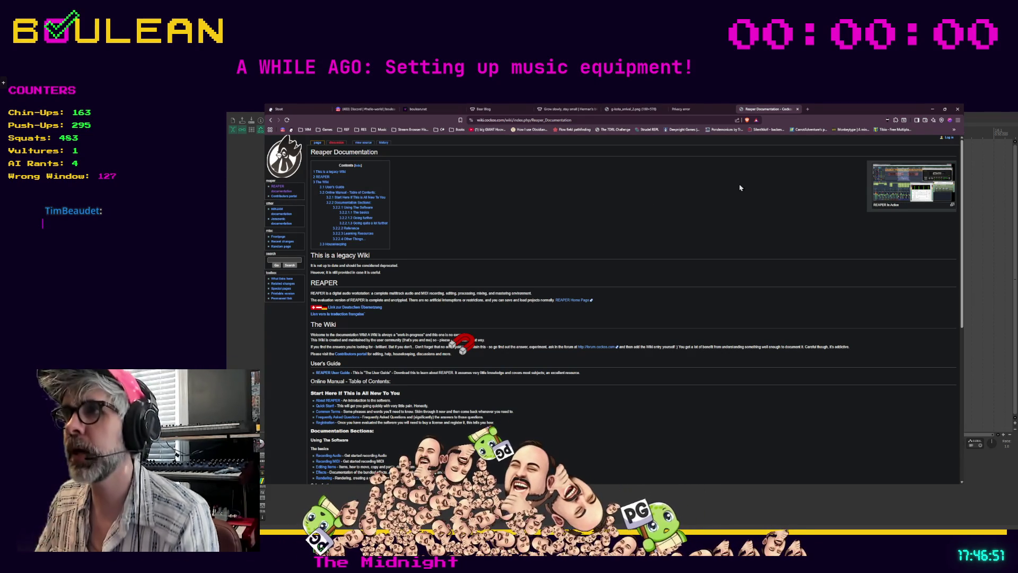
{"action": "left_click", "coordinate": [933, 109]}
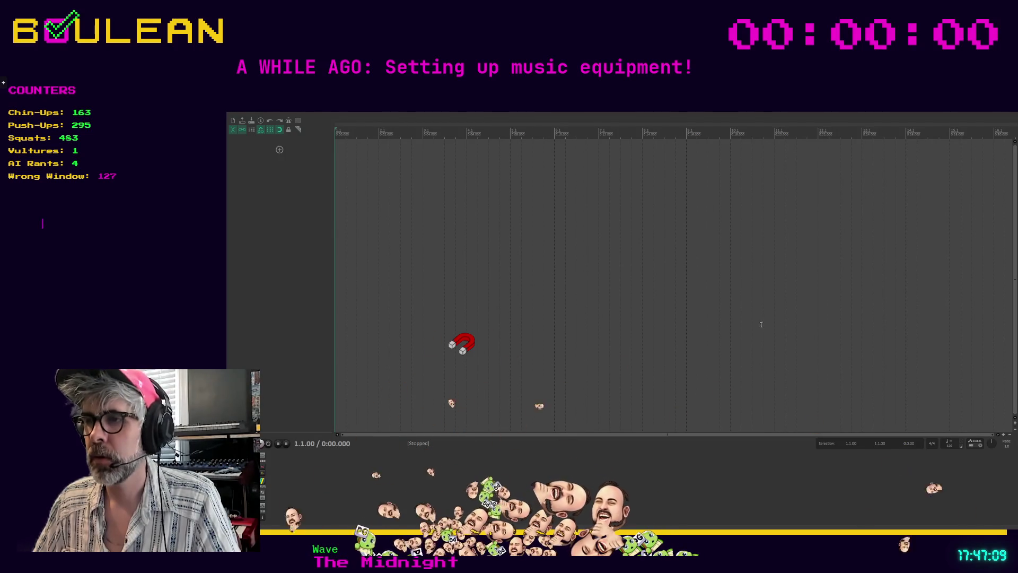
{"action": "key", "text": "alt+Tab"}
Load reaper.fm/userguide.php in a new tab
{"action": "key", "text": "ctrl+t"}
{"action": "type", "text": "https://www.reaper.fm/userguide.php"}
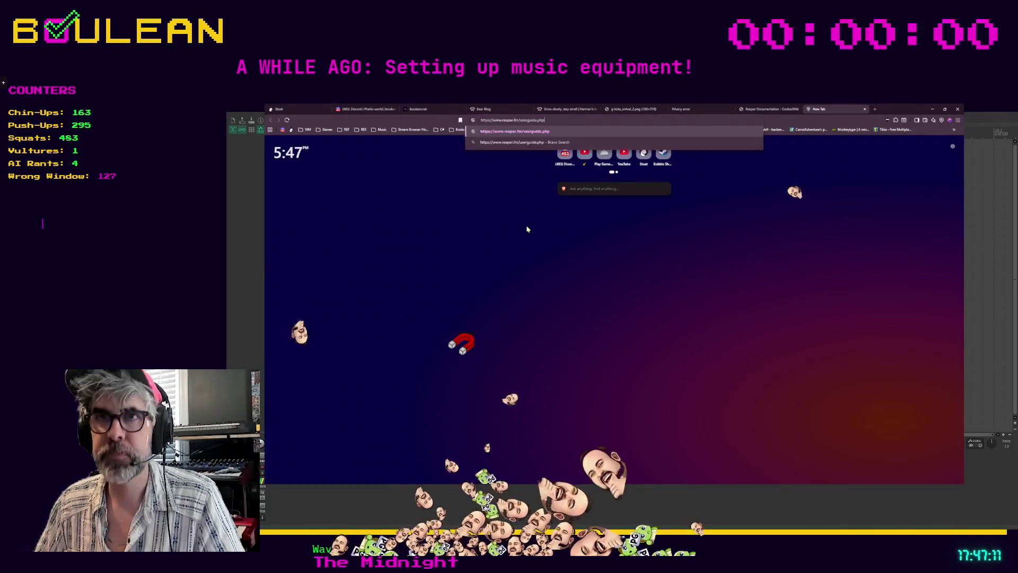
{"action": "key", "text": "Return"}
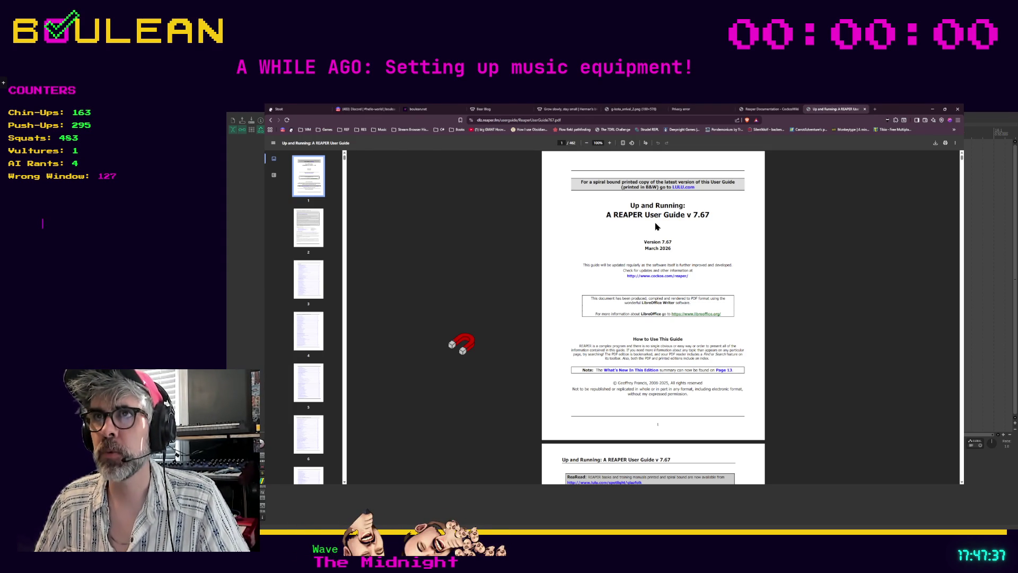
Close the LULU.com printed-copy tab opened by mistake, leaving the User Guide PDF v 7.67 open
{"action": "left_click", "coordinate": [679, 189]}
{"action": "left_click", "coordinate": [869, 110]}
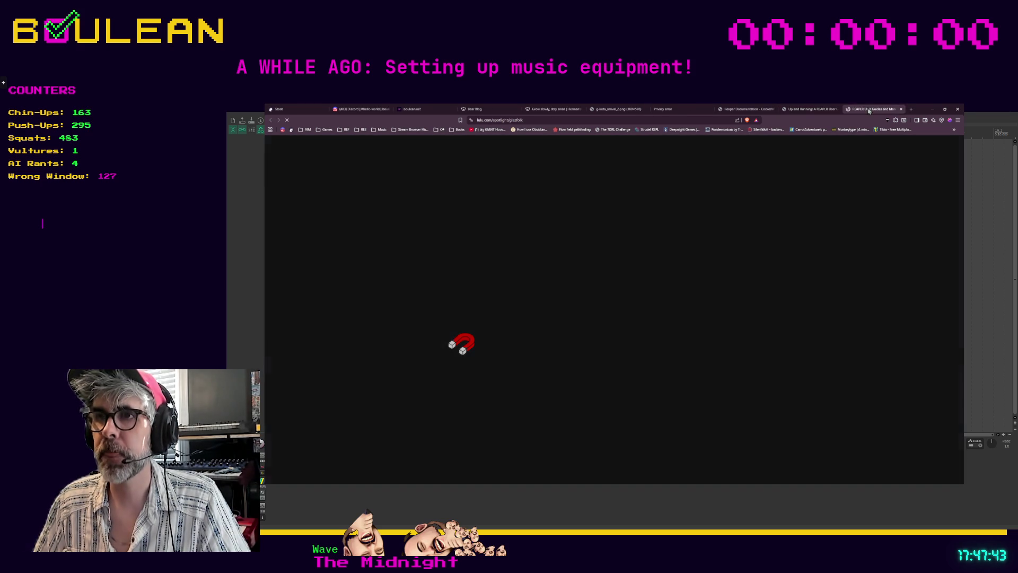
{"action": "key", "text": "ctrl+w"}
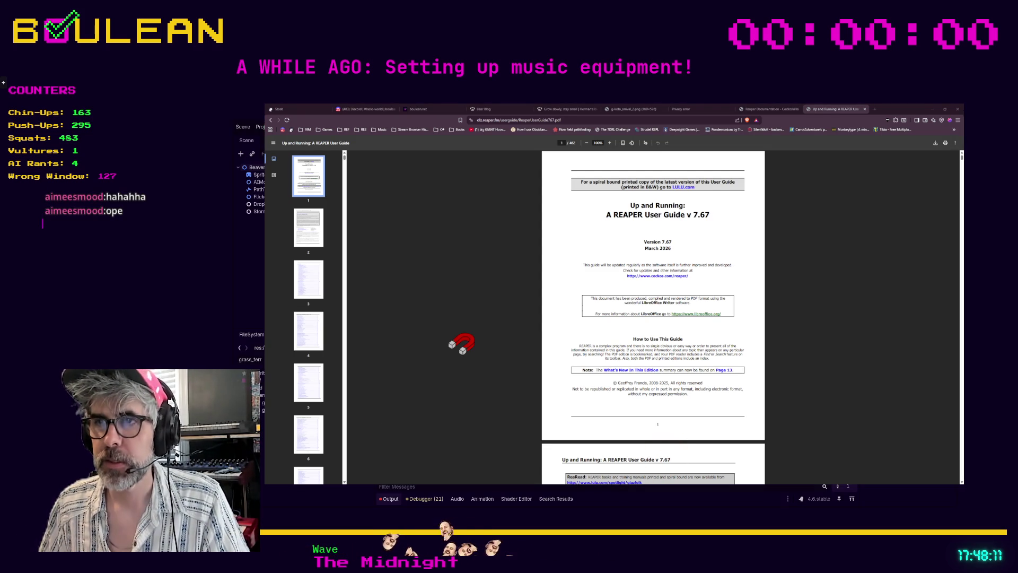
Zoom the guide PDF to 172%, run the Godot project with F5, and switch to the game
{"action": "key", "text": "ctrl+plus"}
{"action": "key", "text": "ctrl+plus"}
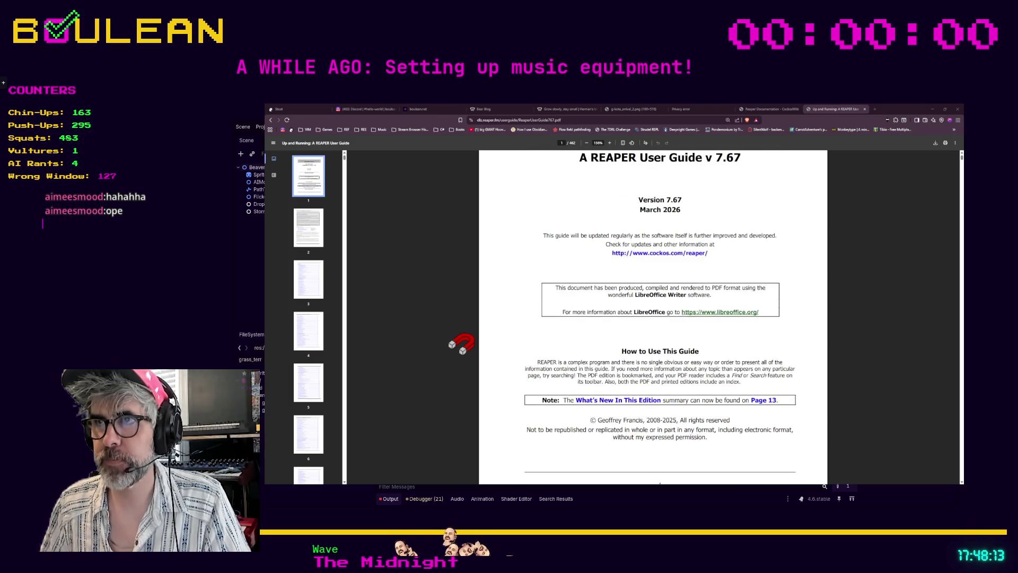
{"action": "scroll", "coordinate": [660, 318], "scroll_direction": "up", "scroll_amount": 3}
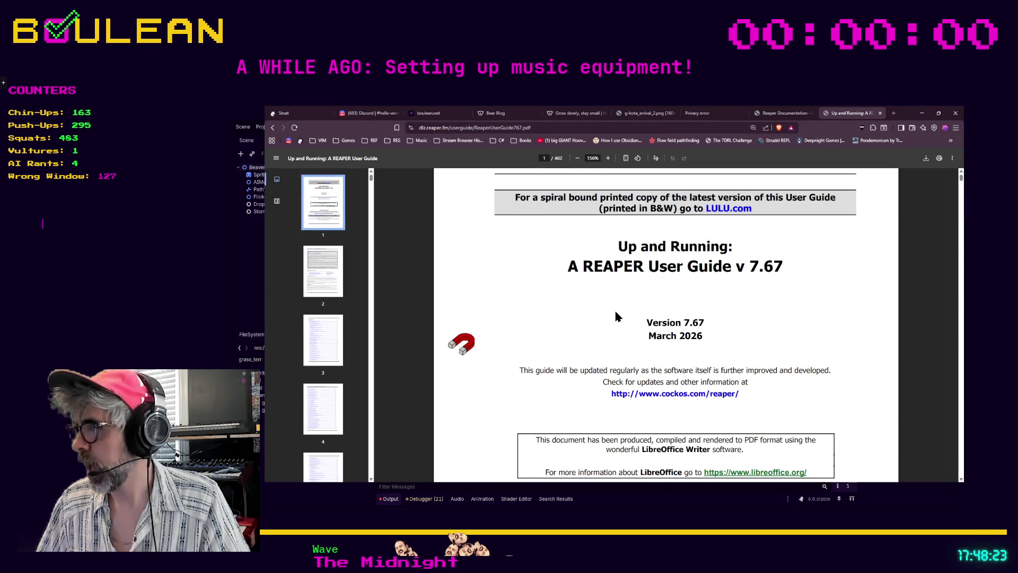
{"action": "scroll", "coordinate": [617, 316], "scroll_direction": "down", "scroll_amount": 2}
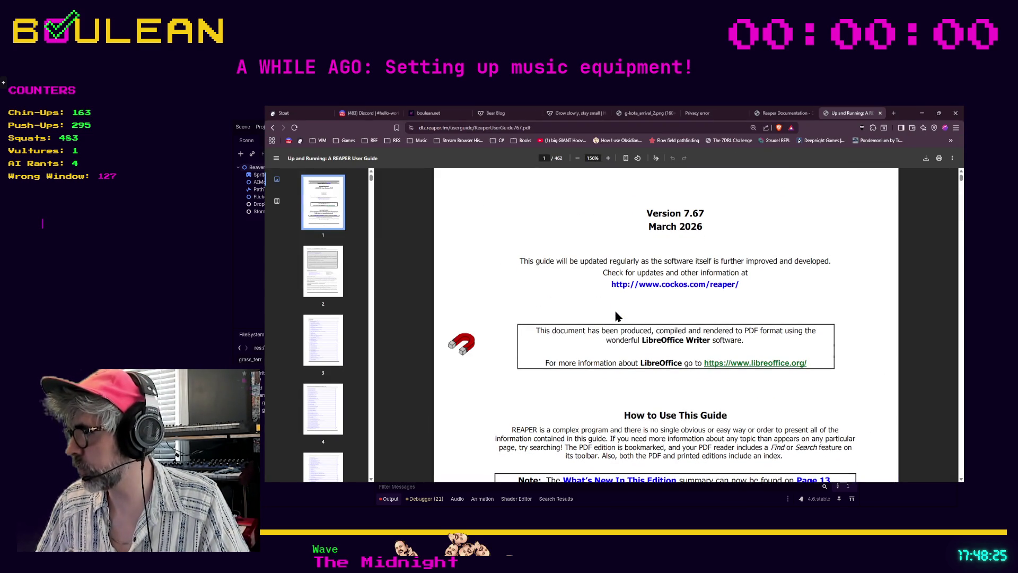
{"action": "scroll", "coordinate": [578, 309], "scroll_direction": "down", "scroll_amount": 2}
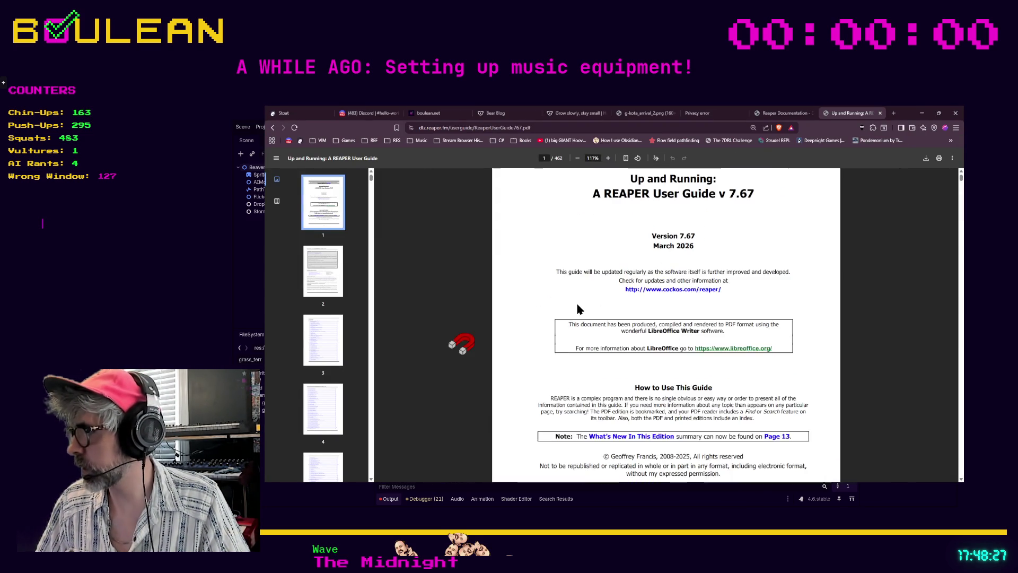
{"action": "scroll", "coordinate": [577, 308], "scroll_direction": "up", "scroll_amount": 2}
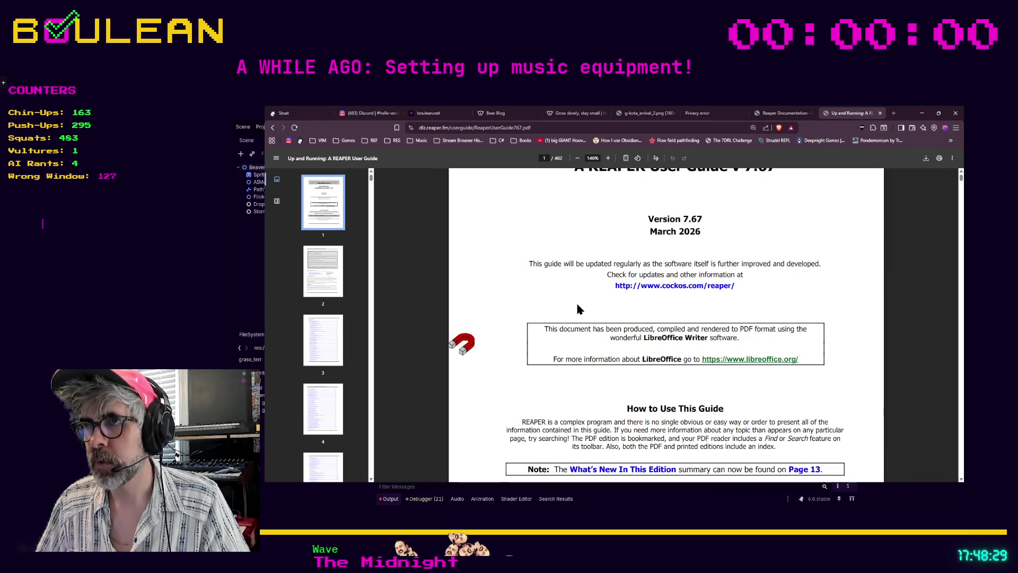
{"action": "scroll", "coordinate": [700, 323], "scroll_direction": "up", "scroll_amount": 1}
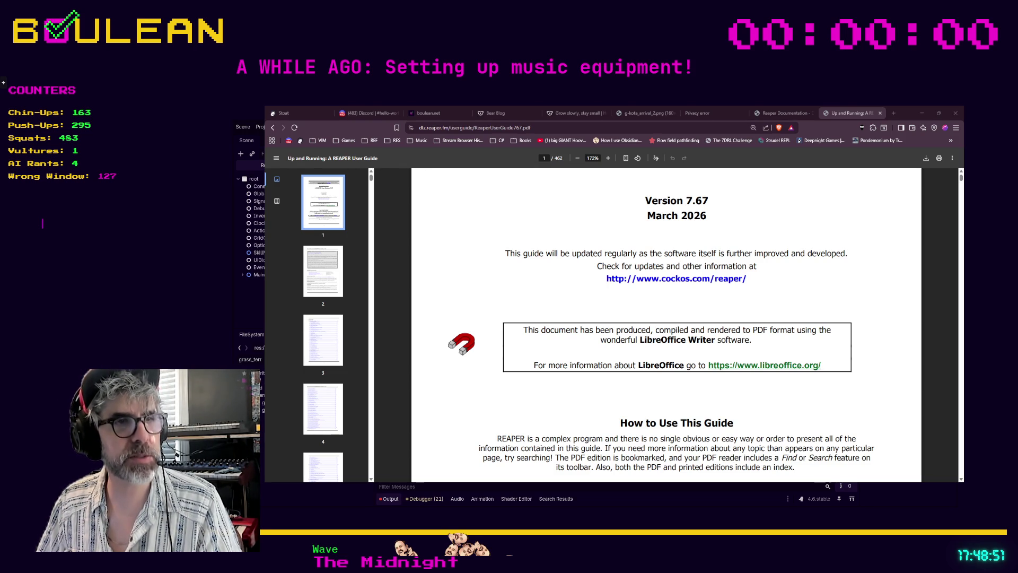
{"action": "key", "text": "F5"}
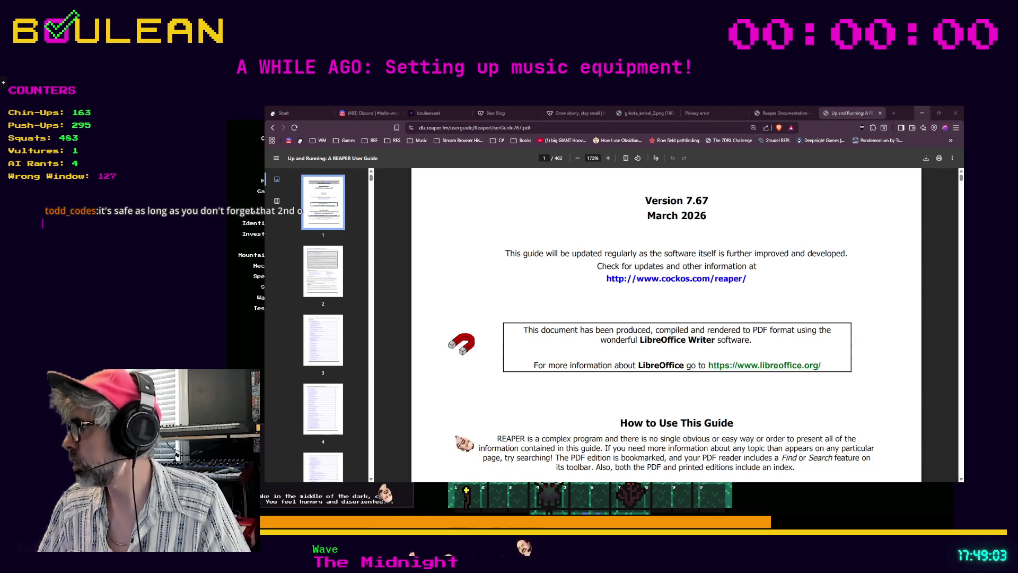
{"action": "key", "text": "alt+Tab"}
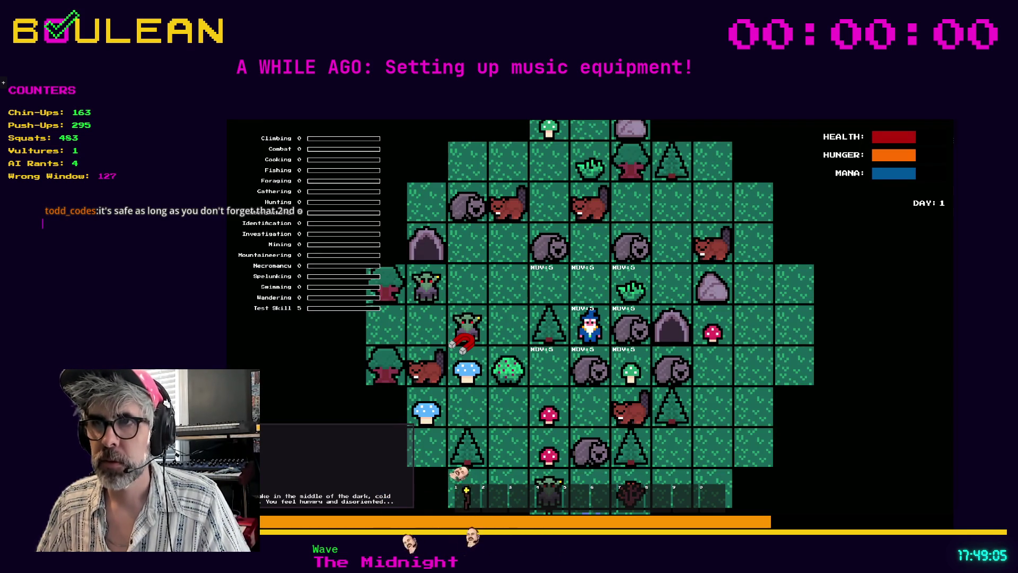
Craft a Campfire from the crafting recipes and place it beside the wizard
{"action": "key", "text": "c"}
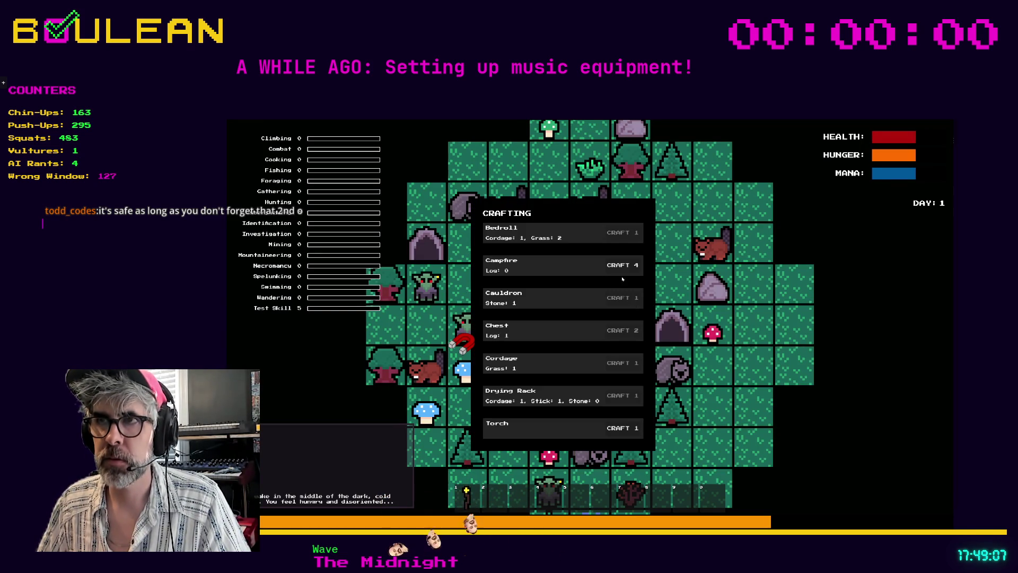
{"action": "left_click", "coordinate": [628, 271]}
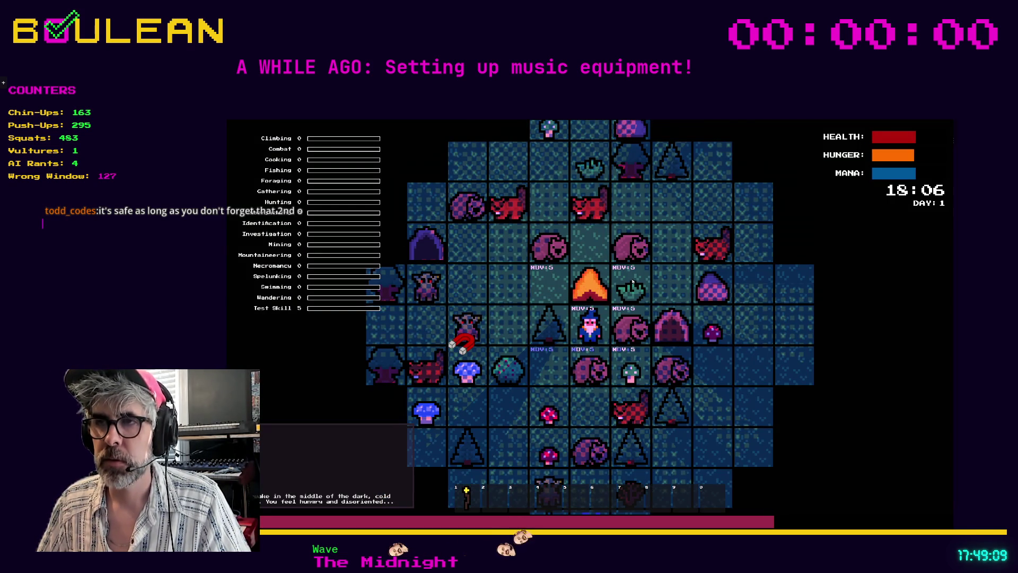
{"action": "key", "text": "1"}
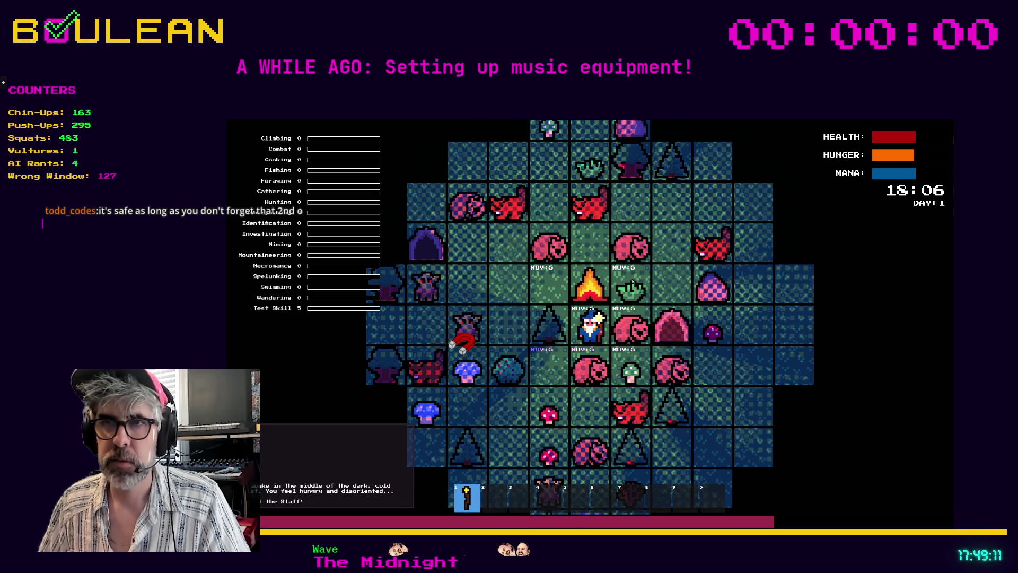
{"action": "scroll", "coordinate": [631, 307], "scroll_direction": "up", "scroll_amount": 1}
{"action": "scroll", "coordinate": [629, 328], "scroll_direction": "up", "scroll_amount": 1}
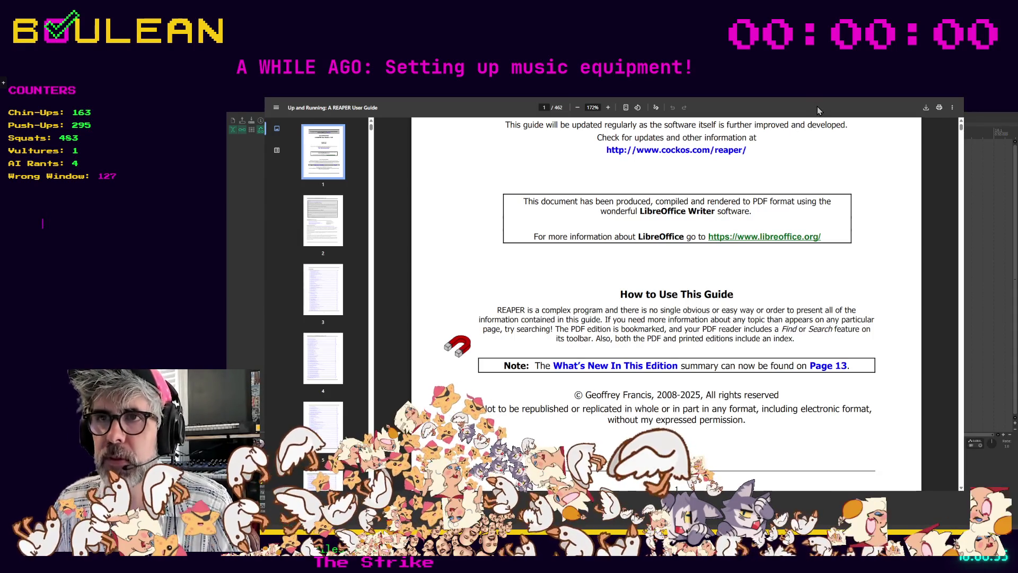
Zoom out the guide PDF so the top of page 2 shows below page 1
{"action": "key", "text": "ctrl+minus"}
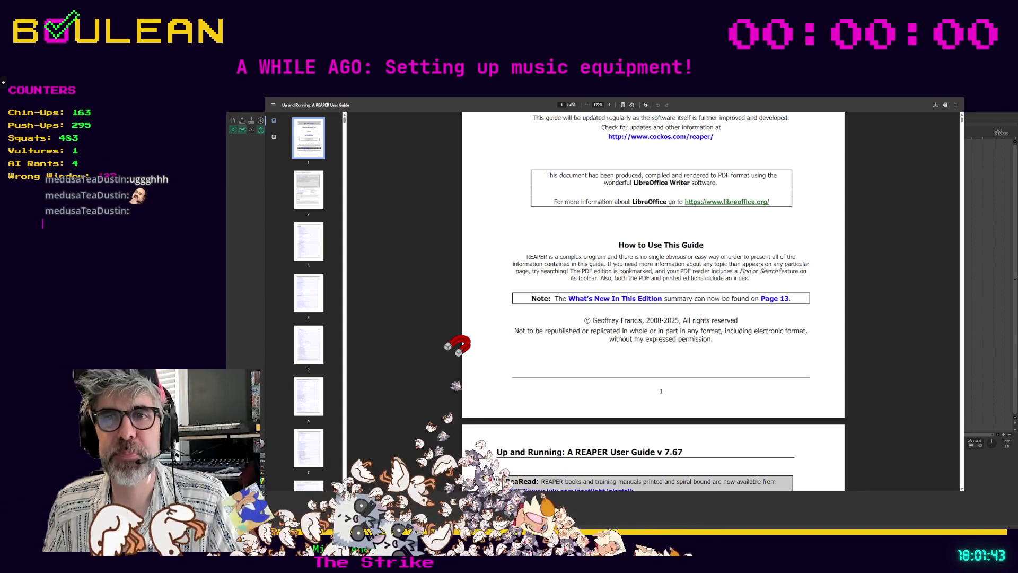
{"action": "scroll", "coordinate": [457, 344], "scroll_direction": "down", "scroll_amount": 2}
Scroll to page 2 with REAPER Web Resources, Sample Project Files and Acknowledgements
{"action": "scroll", "coordinate": [457, 345], "scroll_direction": "up", "scroll_amount": 3}
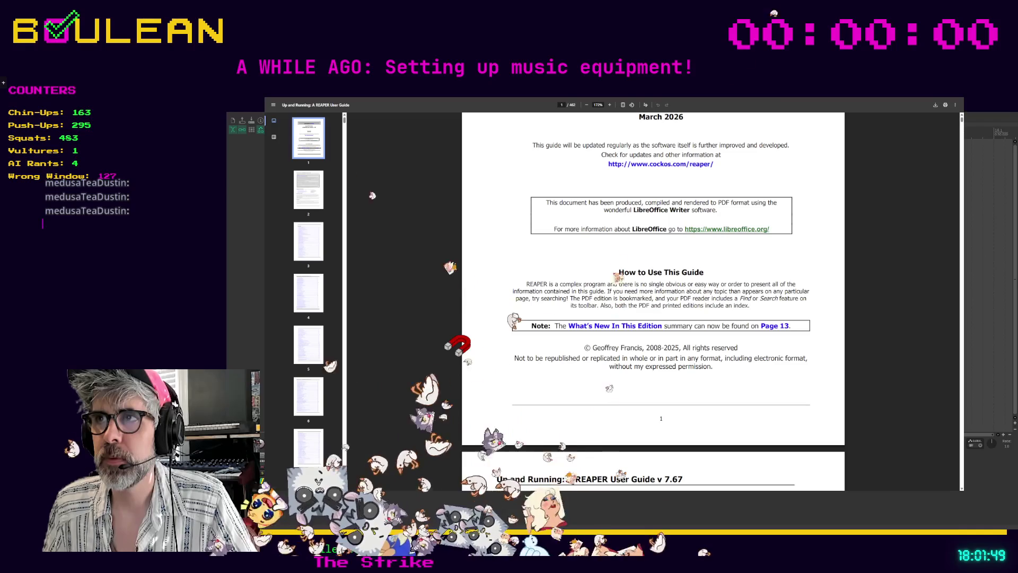
{"action": "scroll", "coordinate": [457, 344], "scroll_direction": "down", "scroll_amount": 1}
{"action": "scroll", "coordinate": [457, 344], "scroll_direction": "down", "scroll_amount": 5}
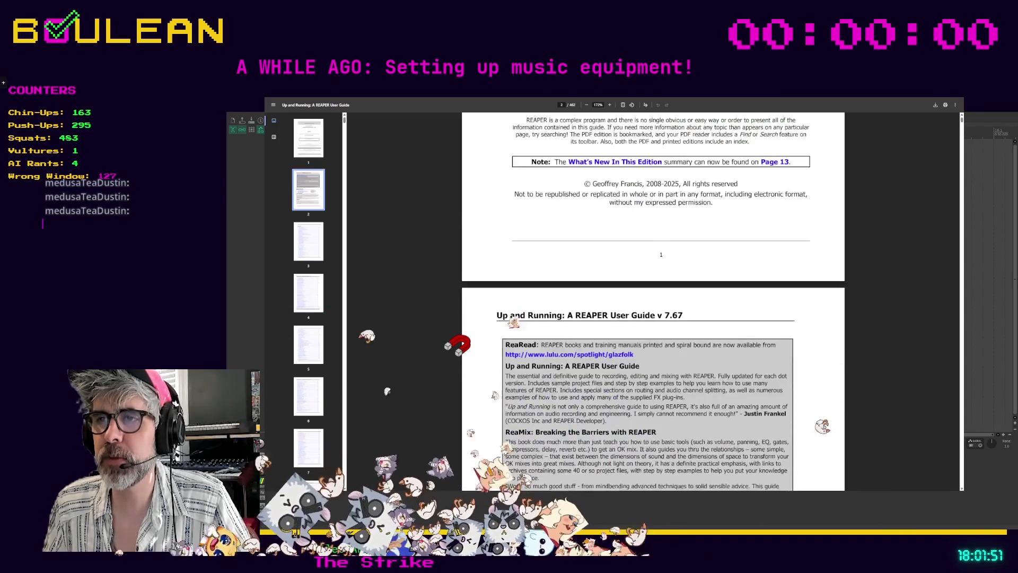
{"action": "scroll", "coordinate": [457, 345], "scroll_direction": "down", "scroll_amount": 2}
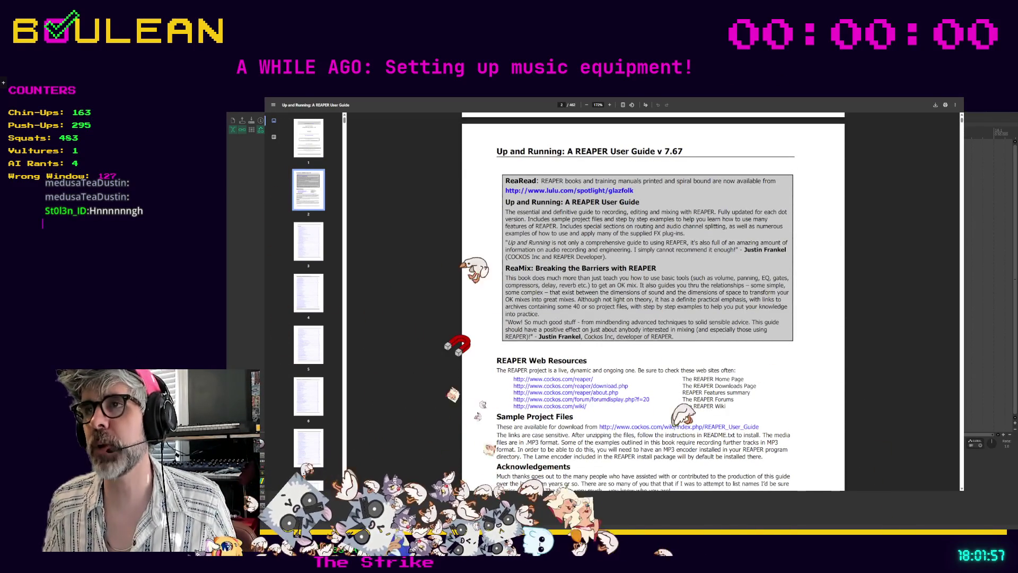
{"action": "scroll", "coordinate": [457, 345], "scroll_direction": "down", "scroll_amount": 1}
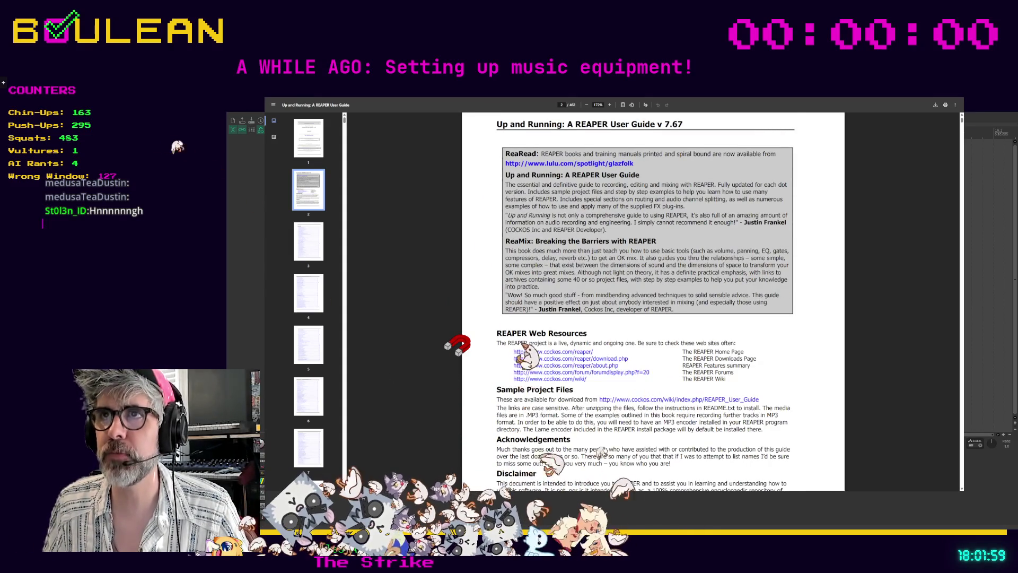
{"action": "scroll", "coordinate": [457, 345], "scroll_direction": "down", "scroll_amount": 1}
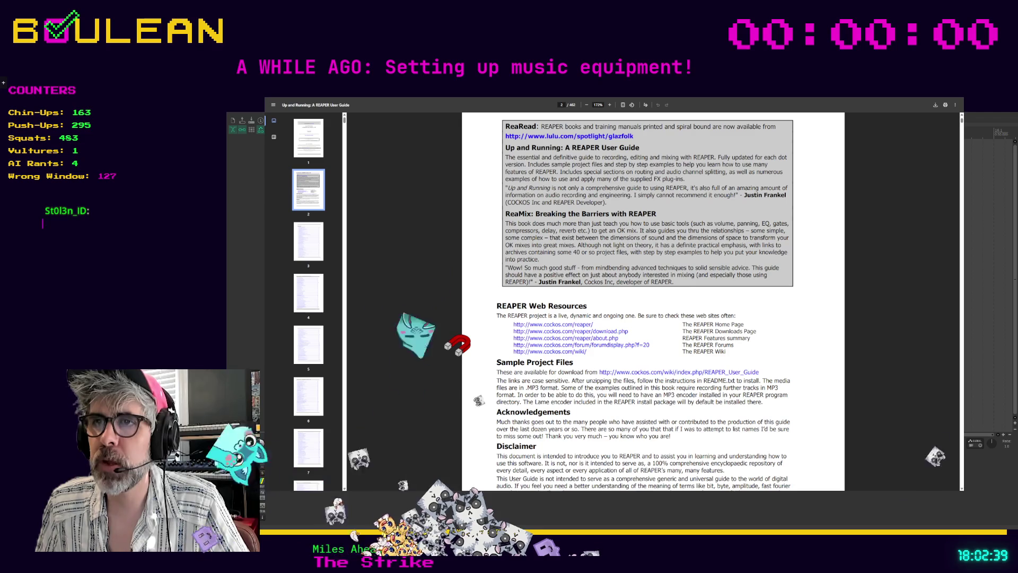
{"action": "scroll", "coordinate": [524, 399], "scroll_direction": "down", "scroll_amount": 1}
Scroll through the contents and What's New pages to page 14, 'How To Search This PDF Guide'
{"action": "scroll", "coordinate": [524, 398], "scroll_direction": "down", "scroll_amount": 1}
{"action": "scroll", "coordinate": [551, 395], "scroll_direction": "up", "scroll_amount": 1}
{"action": "scroll", "coordinate": [579, 392], "scroll_direction": "up", "scroll_amount": 1}
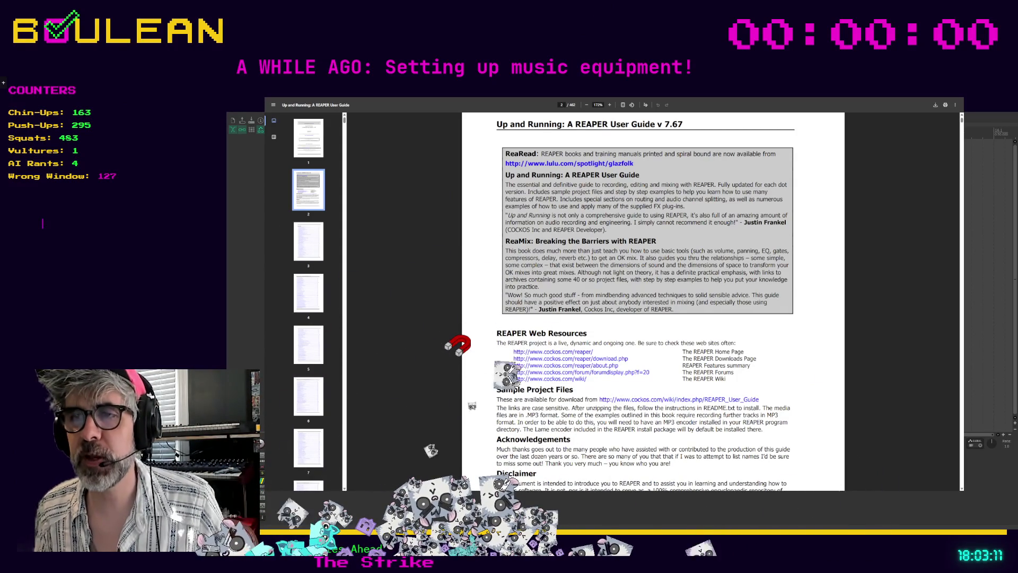
{"action": "scroll", "coordinate": [646, 302], "scroll_direction": "down", "scroll_amount": 2}
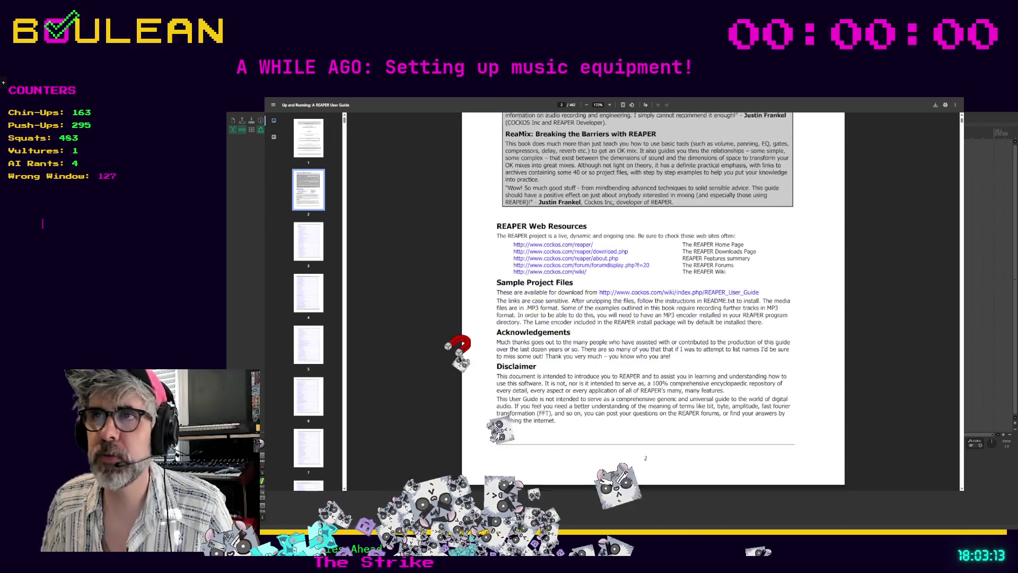
{"action": "scroll", "coordinate": [646, 302], "scroll_direction": "down", "scroll_amount": 2}
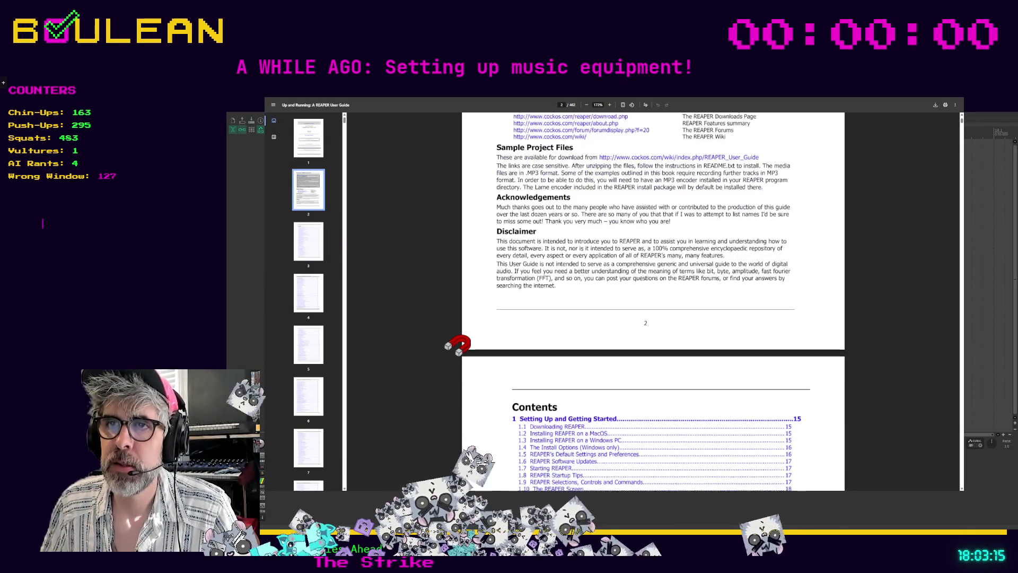
{"action": "scroll", "coordinate": [652, 302], "scroll_direction": "down", "scroll_amount": 5}
{"action": "scroll", "coordinate": [652, 302], "scroll_direction": "down", "scroll_amount": 4}
{"action": "scroll", "coordinate": [652, 302], "scroll_direction": "up", "scroll_amount": 2}
{"action": "scroll", "coordinate": [652, 302], "scroll_direction": "down", "scroll_amount": 2}
{"action": "scroll", "coordinate": [652, 303], "scroll_direction": "down", "scroll_amount": 9}
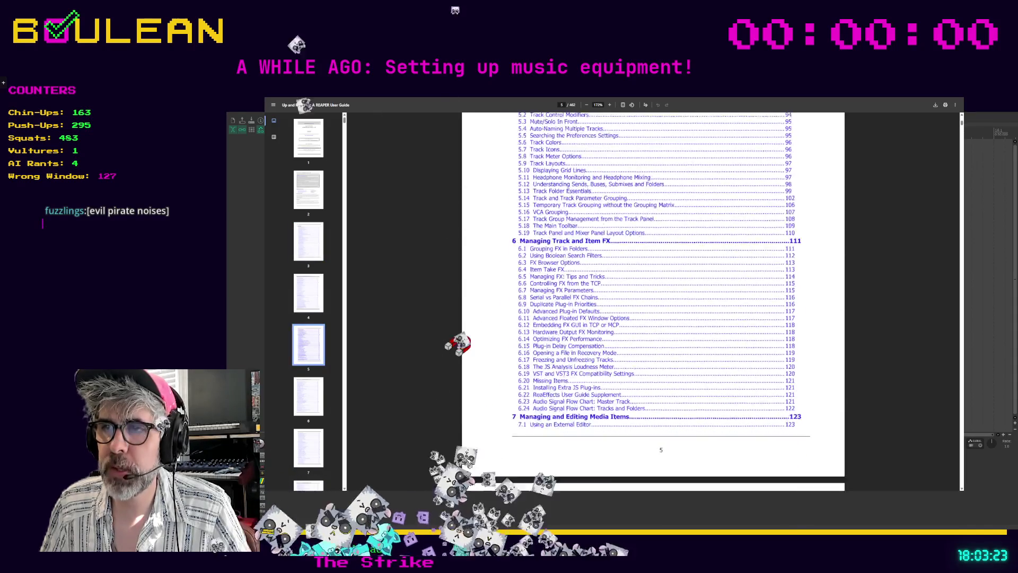
{"action": "scroll", "coordinate": [652, 302], "scroll_direction": "down", "scroll_amount": 15}
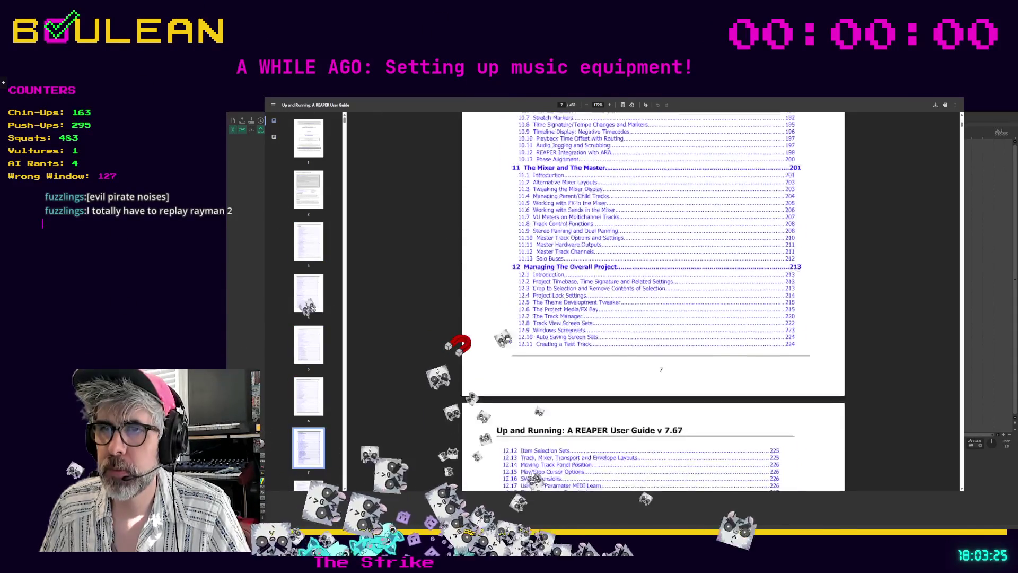
{"action": "scroll", "coordinate": [652, 302], "scroll_direction": "down", "scroll_amount": 10}
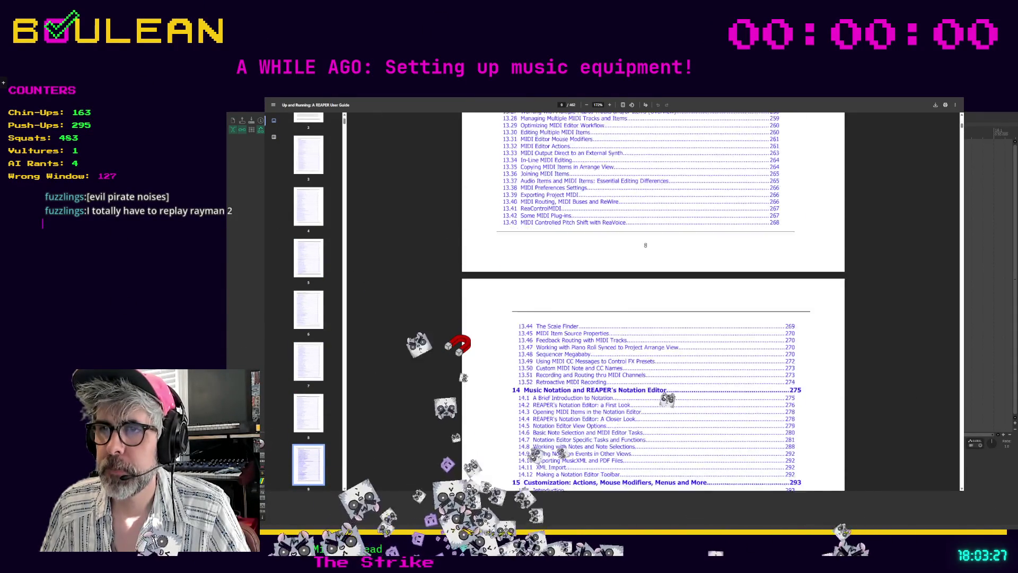
{"action": "scroll", "coordinate": [652, 302], "scroll_direction": "down", "scroll_amount": 12}
{"action": "scroll", "coordinate": [652, 302], "scroll_direction": "down", "scroll_amount": 12}
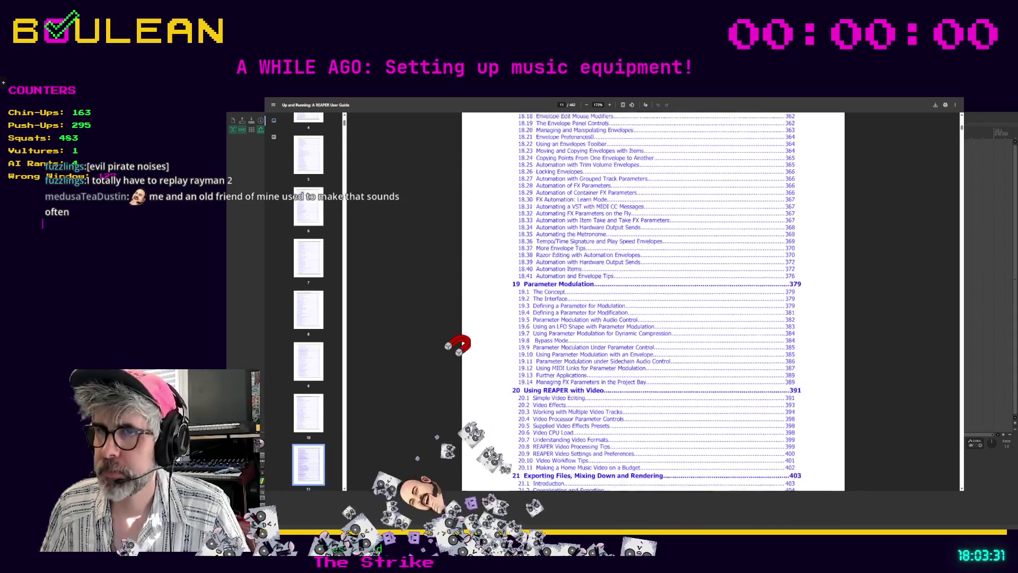
{"action": "scroll", "coordinate": [652, 302], "scroll_direction": "down", "scroll_amount": 12}
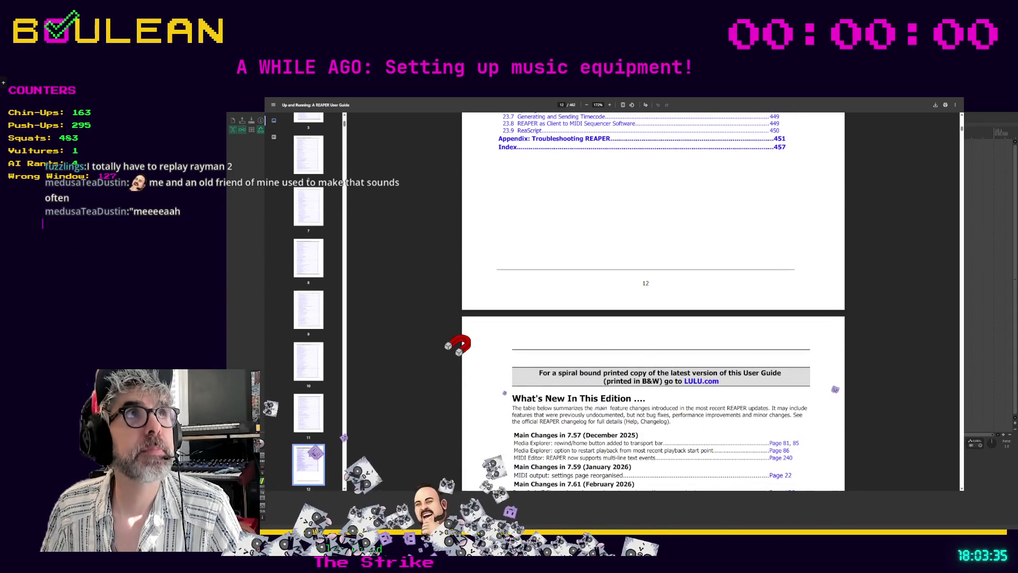
{"action": "scroll", "coordinate": [652, 302], "scroll_direction": "down", "scroll_amount": 5}
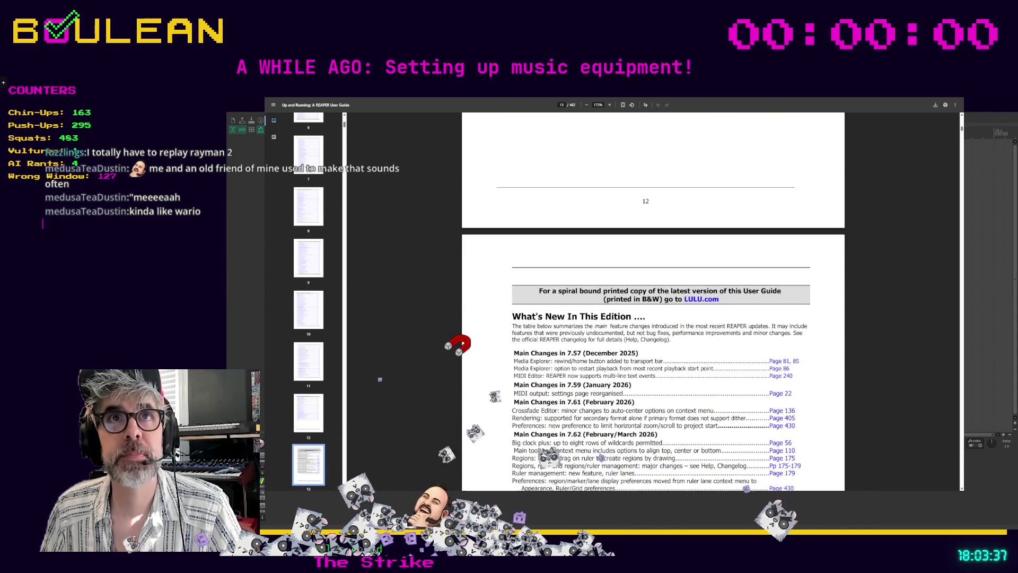
{"action": "scroll", "coordinate": [652, 302], "scroll_direction": "down", "scroll_amount": 2}
{"action": "scroll", "coordinate": [652, 302], "scroll_direction": "up", "scroll_amount": 6}
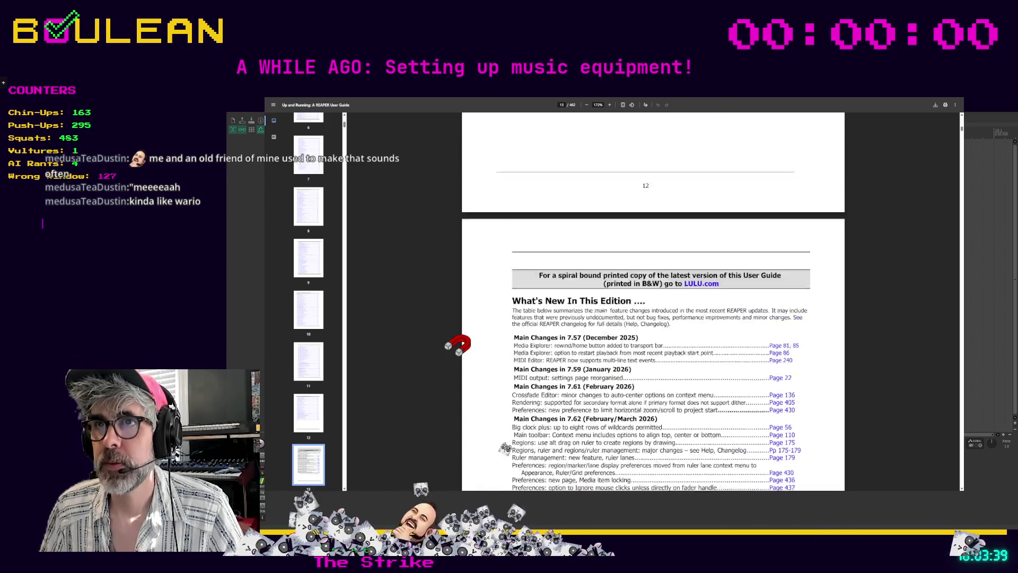
{"action": "scroll", "coordinate": [652, 302], "scroll_direction": "down", "scroll_amount": 12}
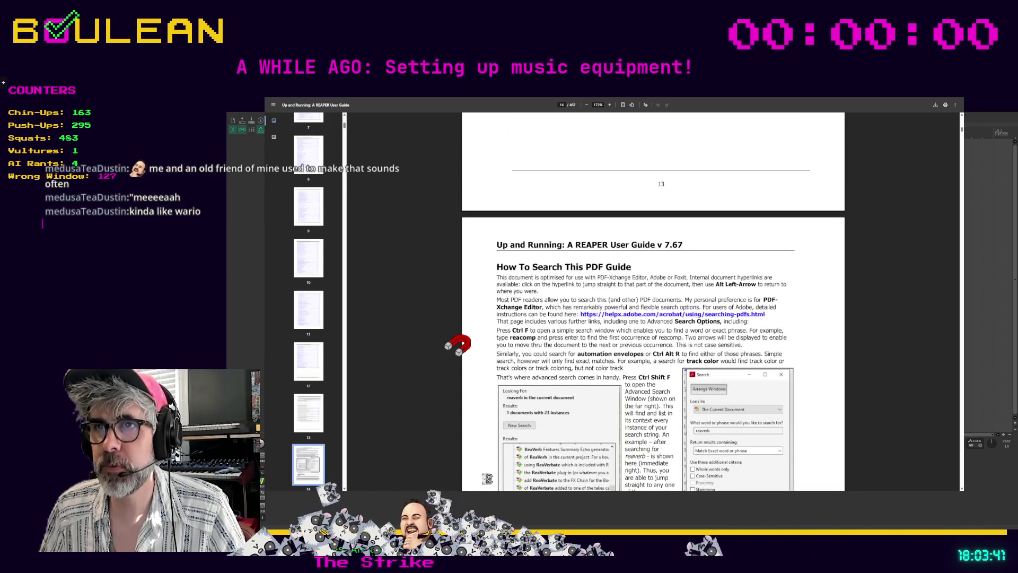
Scroll past sections 1.1–1.4 to section 1.5 on default settings at the bottom of page 16
{"action": "scroll", "coordinate": [652, 302], "scroll_direction": "down", "scroll_amount": 3}
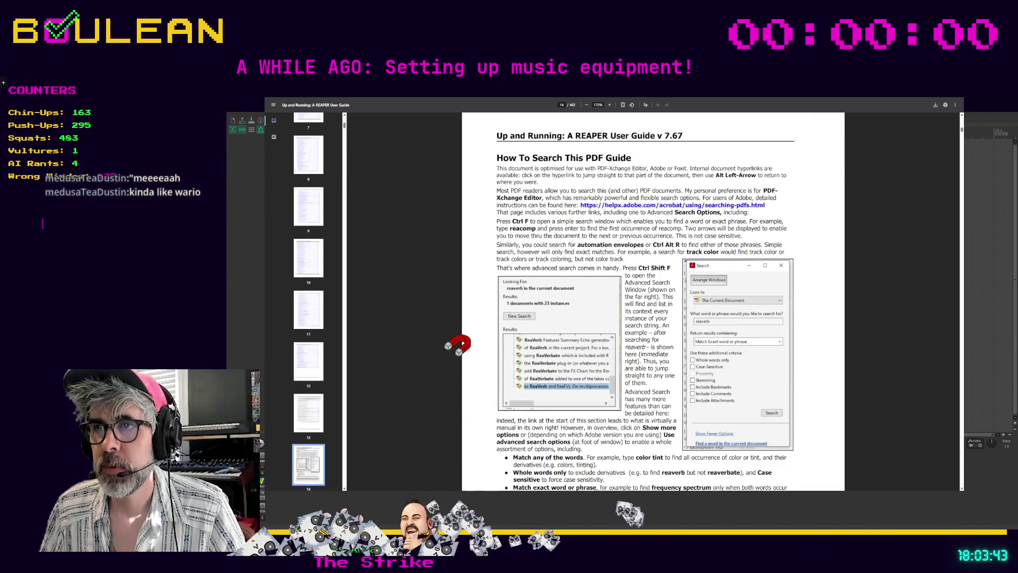
{"action": "scroll", "coordinate": [457, 344], "scroll_direction": "down", "scroll_amount": 10}
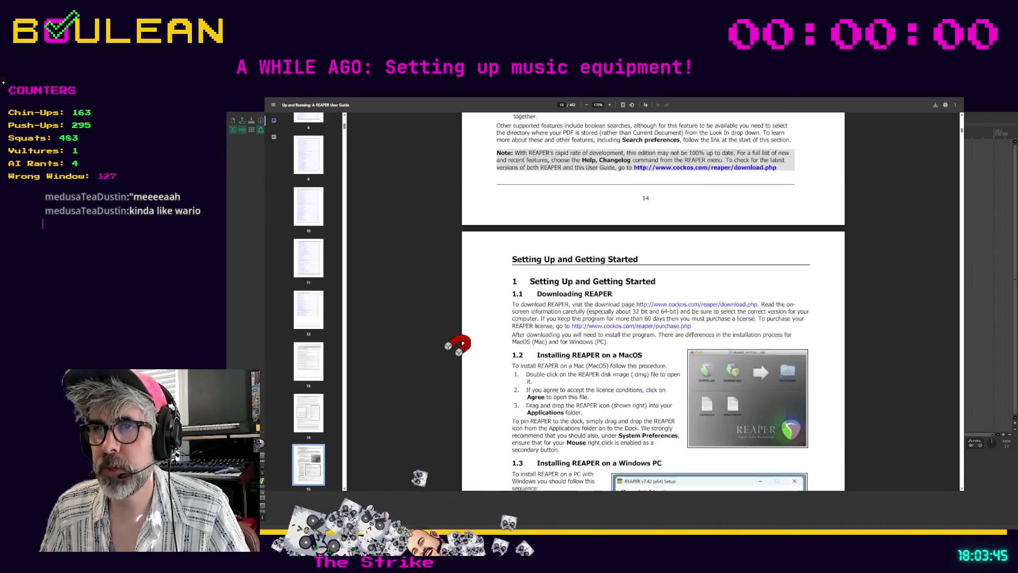
{"action": "scroll", "coordinate": [457, 344], "scroll_direction": "down", "scroll_amount": 3}
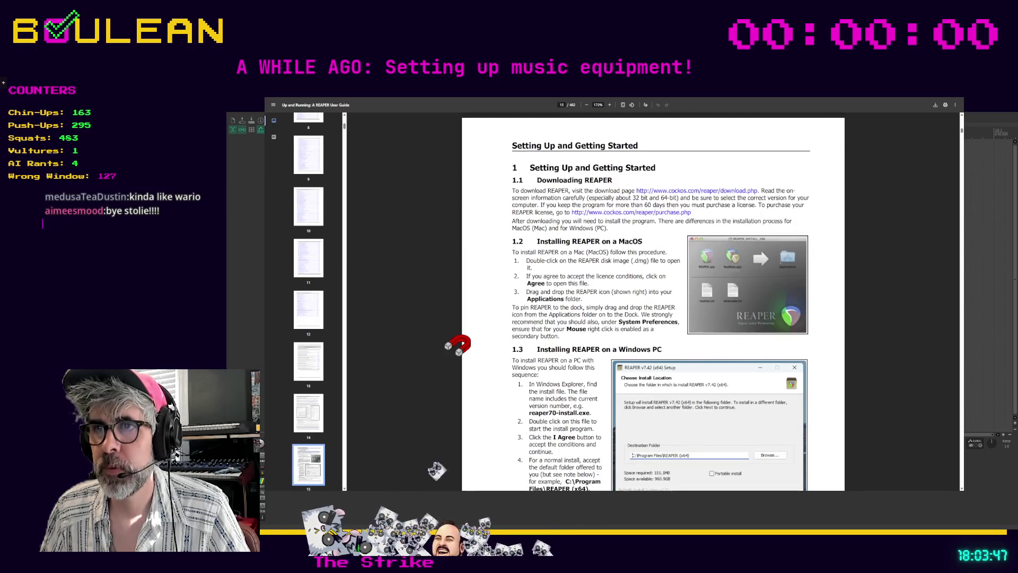
{"action": "scroll", "coordinate": [457, 344], "scroll_direction": "down", "scroll_amount": 10}
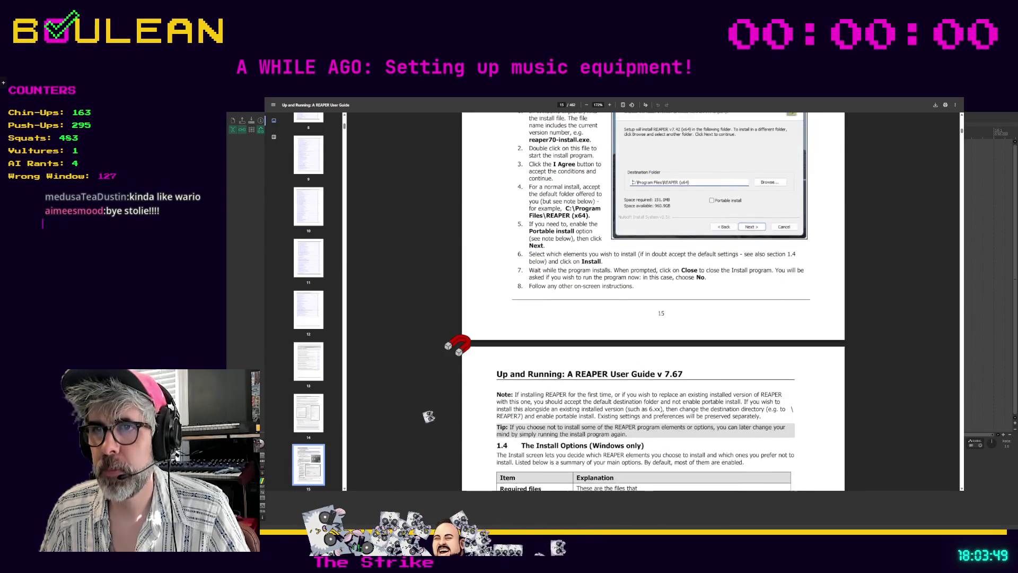
{"action": "scroll", "coordinate": [457, 345], "scroll_direction": "down", "scroll_amount": 2}
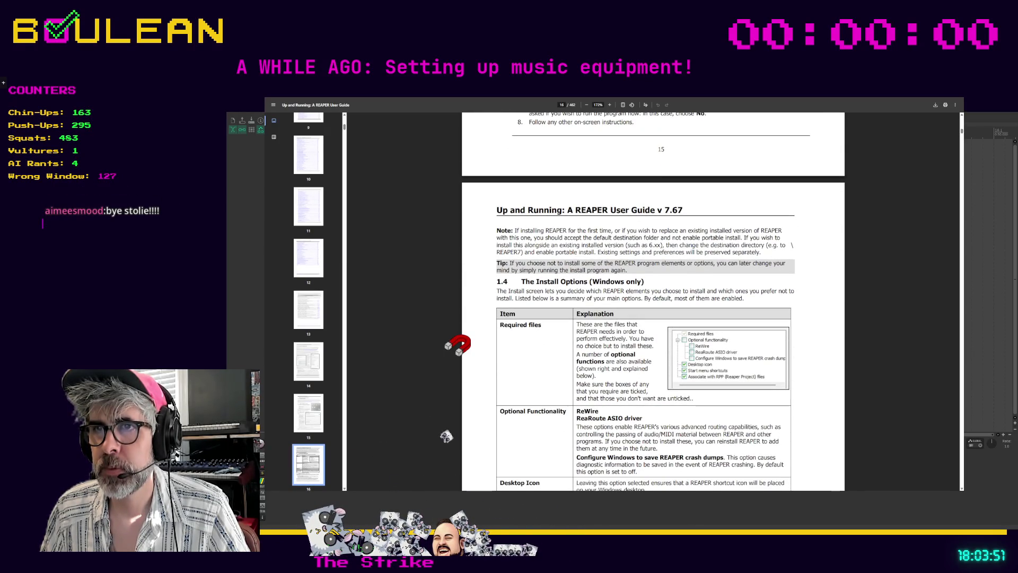
{"action": "scroll", "coordinate": [456, 344], "scroll_direction": "down", "scroll_amount": 2}
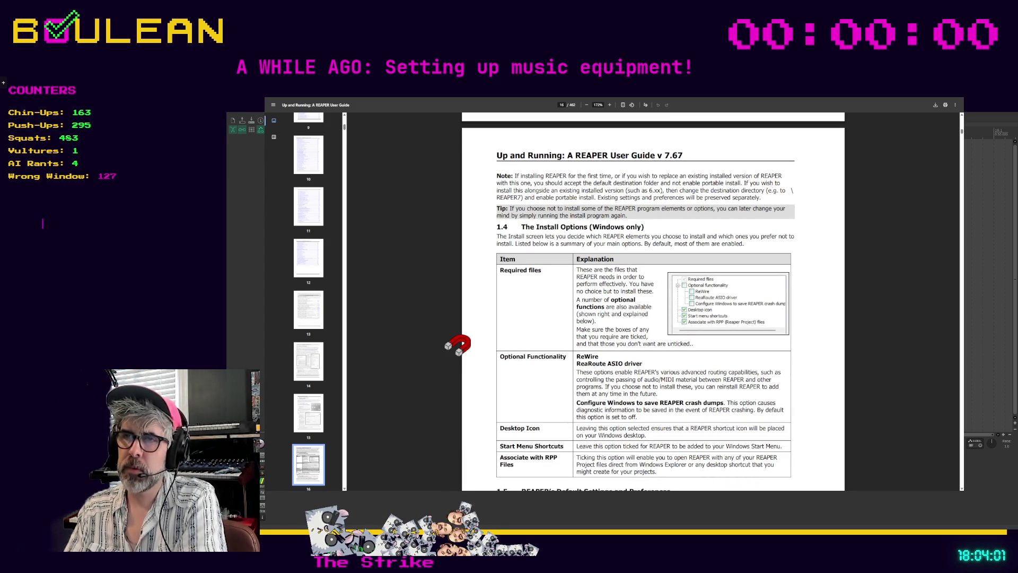
{"action": "scroll", "coordinate": [457, 345], "scroll_direction": "down", "scroll_amount": 5}
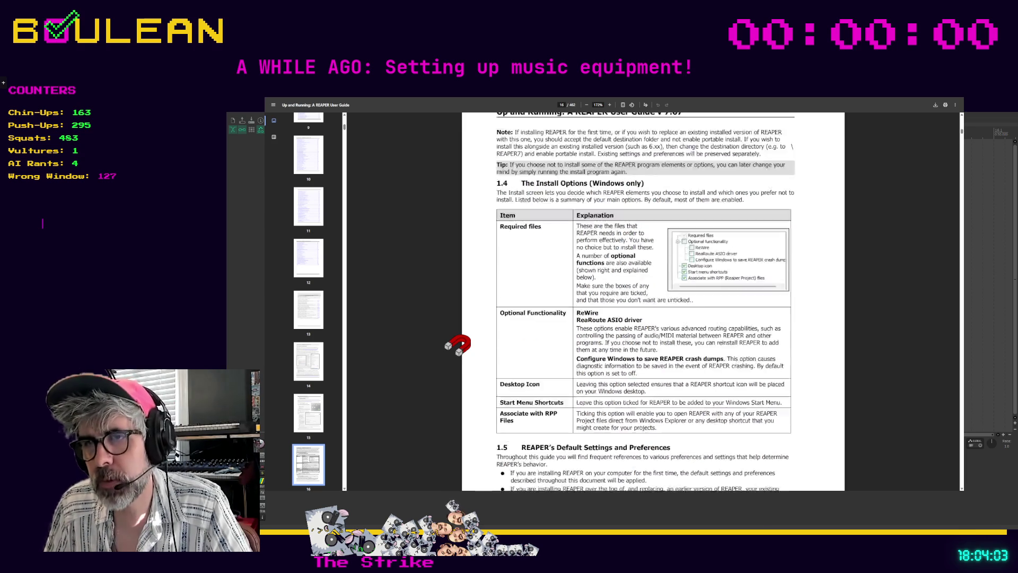
{"action": "scroll", "coordinate": [457, 345], "scroll_direction": "down", "scroll_amount": 3}
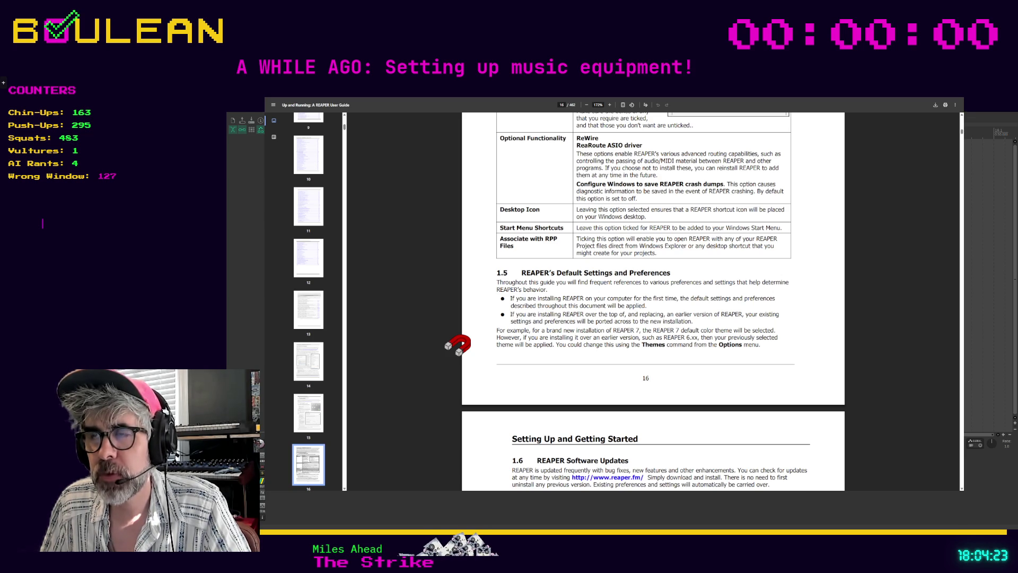
Scroll on to page 18, section 1.10 'The REAPER Screen' with its labelled screenshot
{"action": "scroll", "coordinate": [458, 345], "scroll_direction": "down", "scroll_amount": 3}
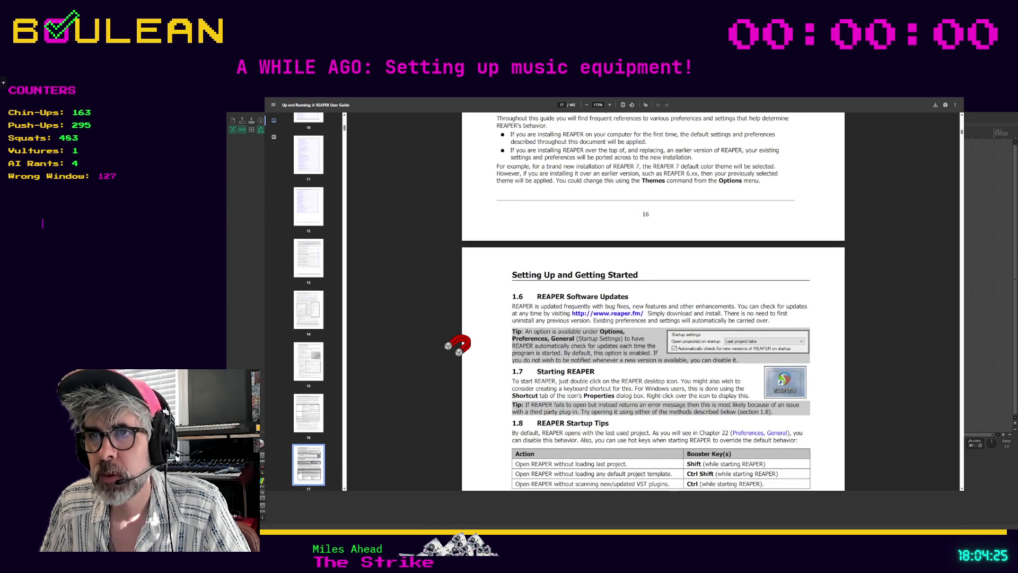
{"action": "scroll", "coordinate": [458, 345], "scroll_direction": "down", "scroll_amount": 2}
{"action": "scroll", "coordinate": [458, 344], "scroll_direction": "down", "scroll_amount": 2}
{"action": "scroll", "coordinate": [458, 344], "scroll_direction": "down", "scroll_amount": 2}
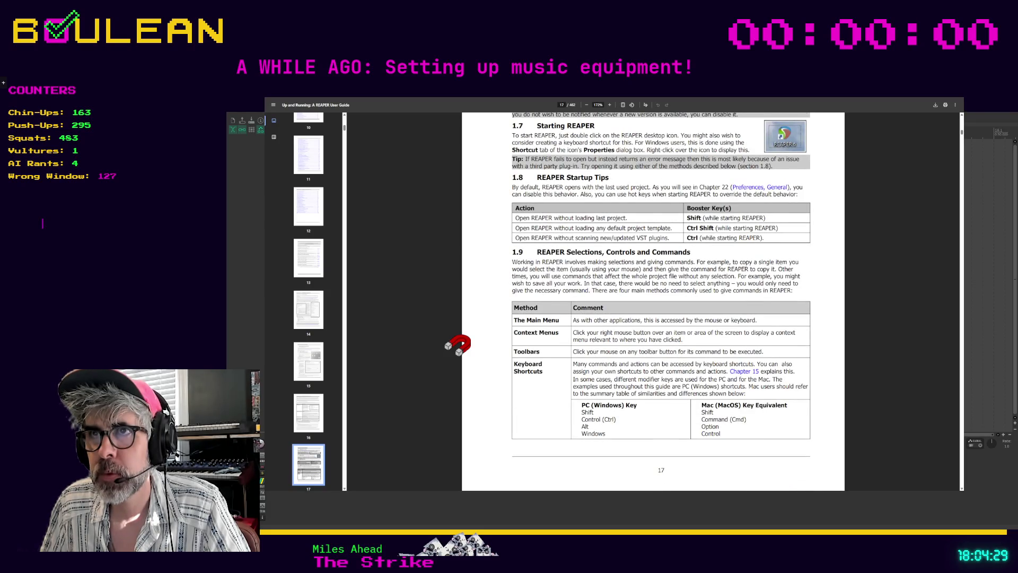
{"action": "scroll", "coordinate": [457, 345], "scroll_direction": "down", "scroll_amount": 1}
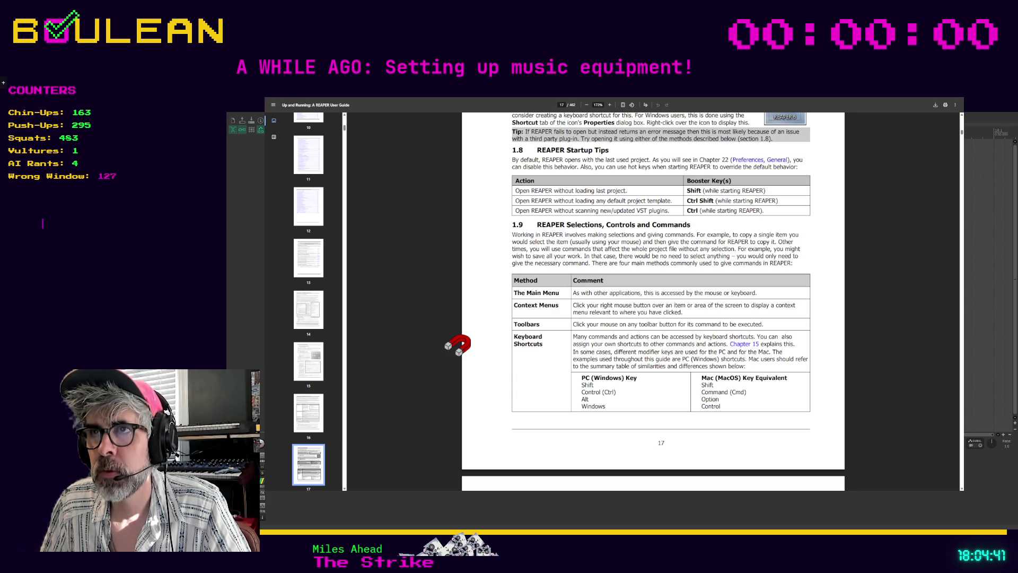
{"action": "scroll", "coordinate": [457, 345], "scroll_direction": "down", "scroll_amount": 6}
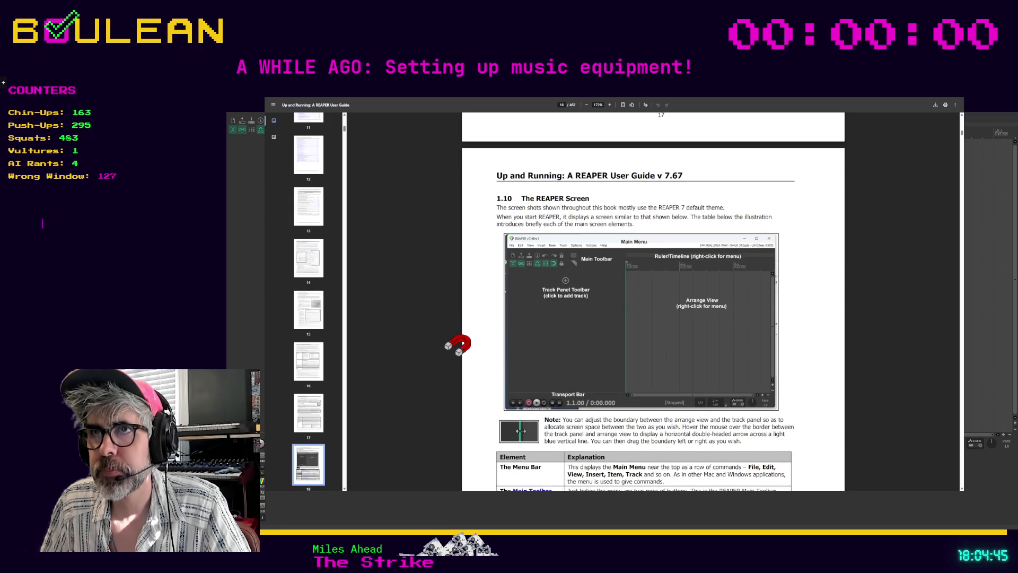
{"action": "scroll", "coordinate": [458, 345], "scroll_direction": "down", "scroll_amount": 1}
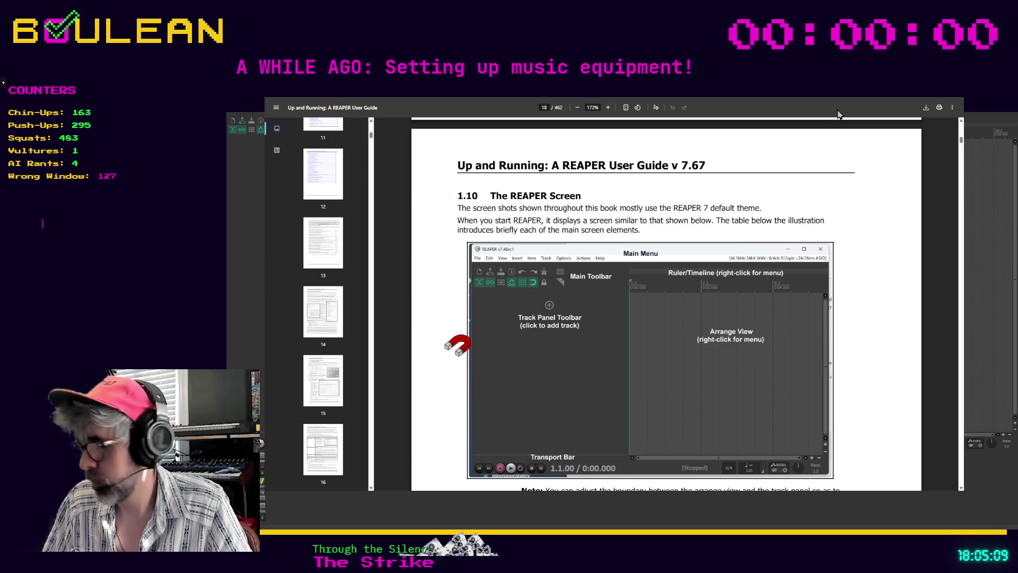
Exit full-screen and minimise Firefox to reveal REAPER's empty project, stopped at 1.1.00
{"action": "key", "text": "F11"}
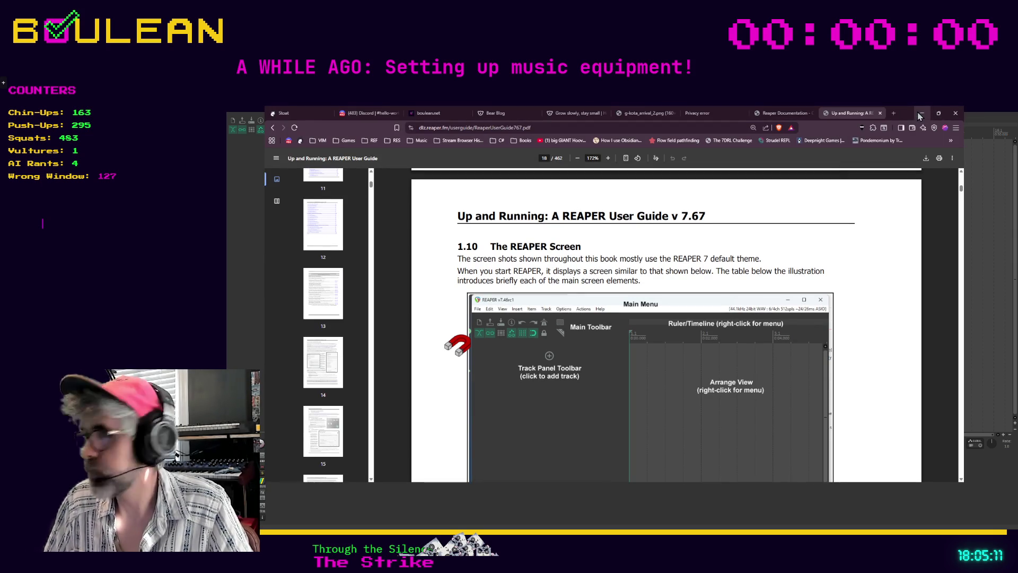
{"action": "left_click", "coordinate": [920, 114]}
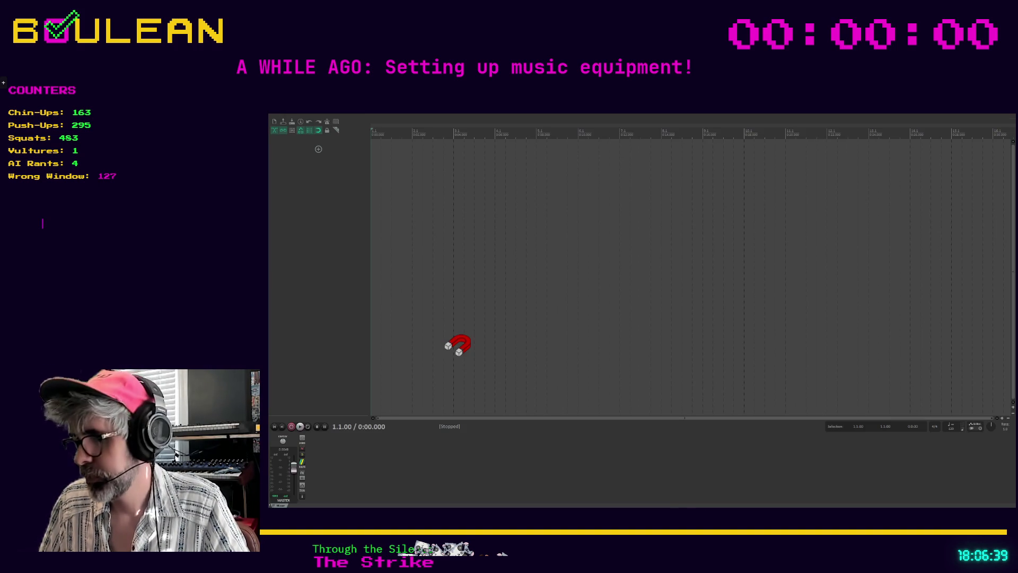
In the overlay's chat display settings, set Duration to 32.20, adjust Speed, and show 22 messages
{"action": "key", "text": "alt+Tab"}
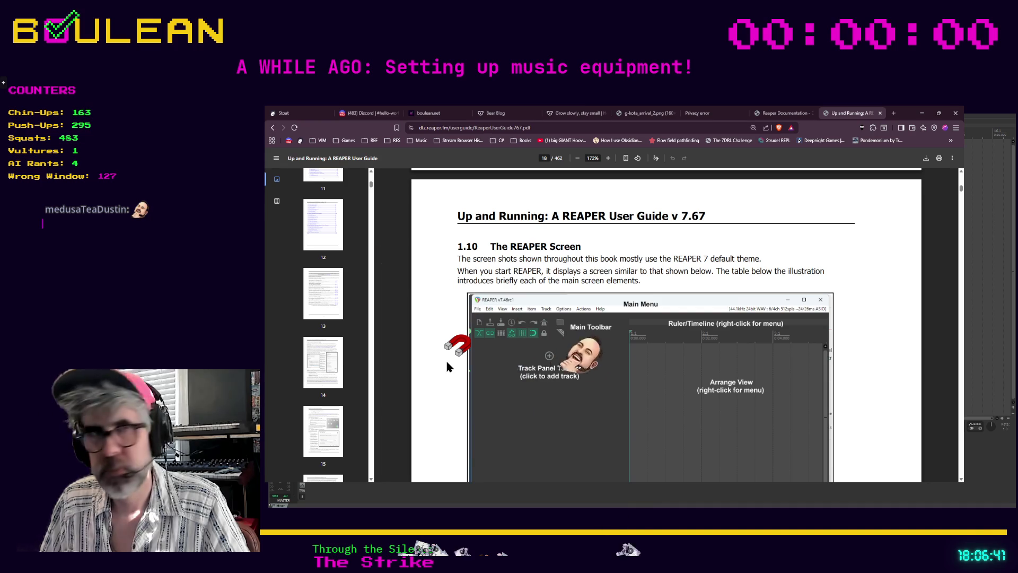
{"action": "scroll", "coordinate": [446, 366], "scroll_direction": "down", "scroll_amount": 1}
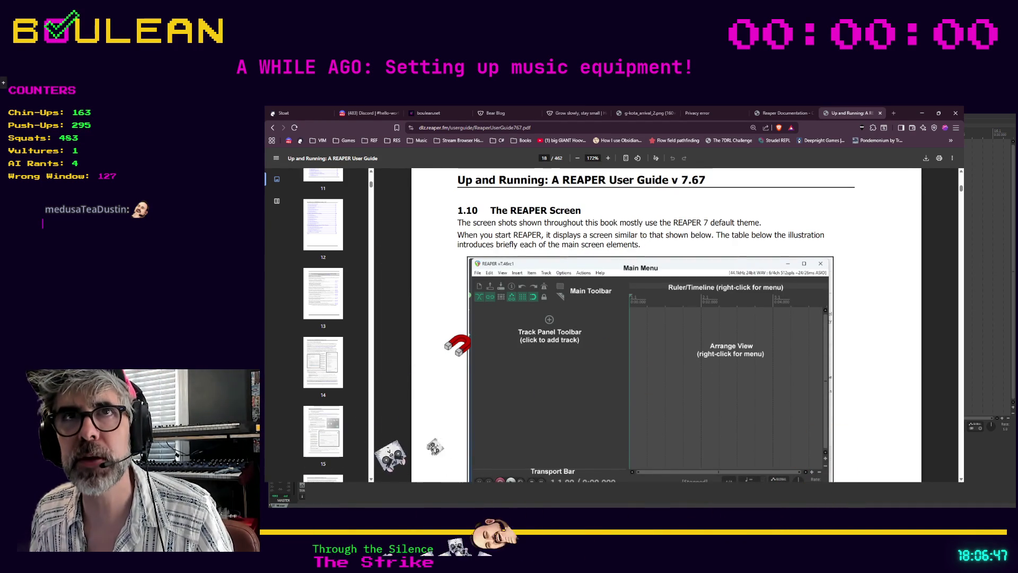
{"action": "left_click", "coordinate": [4, 86]}
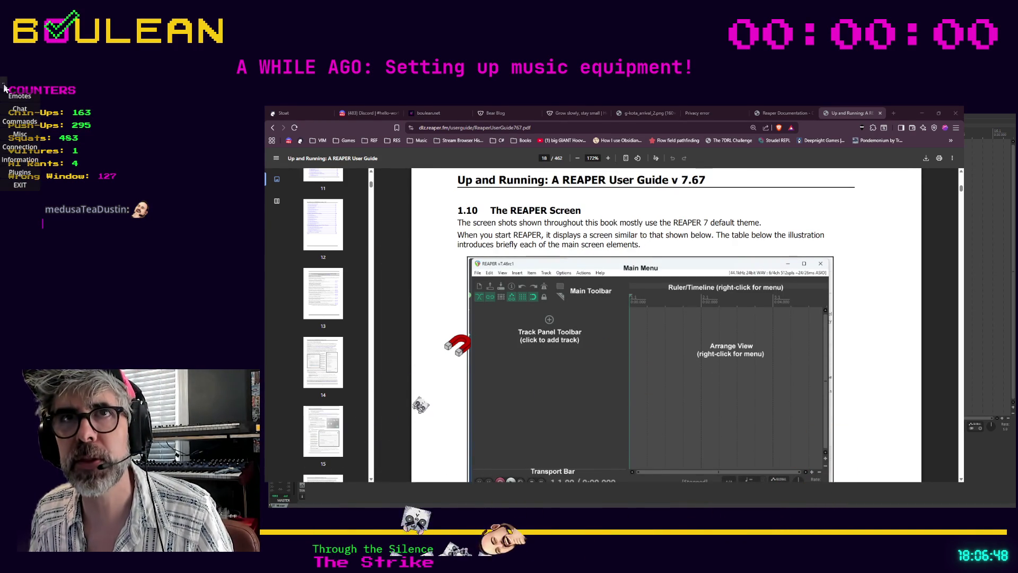
{"action": "left_click", "coordinate": [24, 111]}
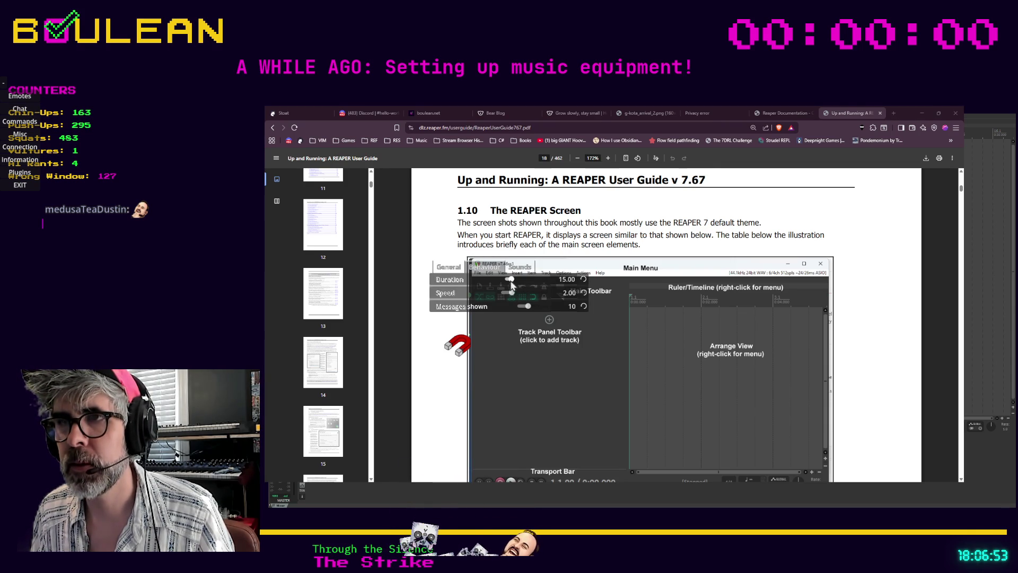
{"action": "left_click", "coordinate": [517, 281]}
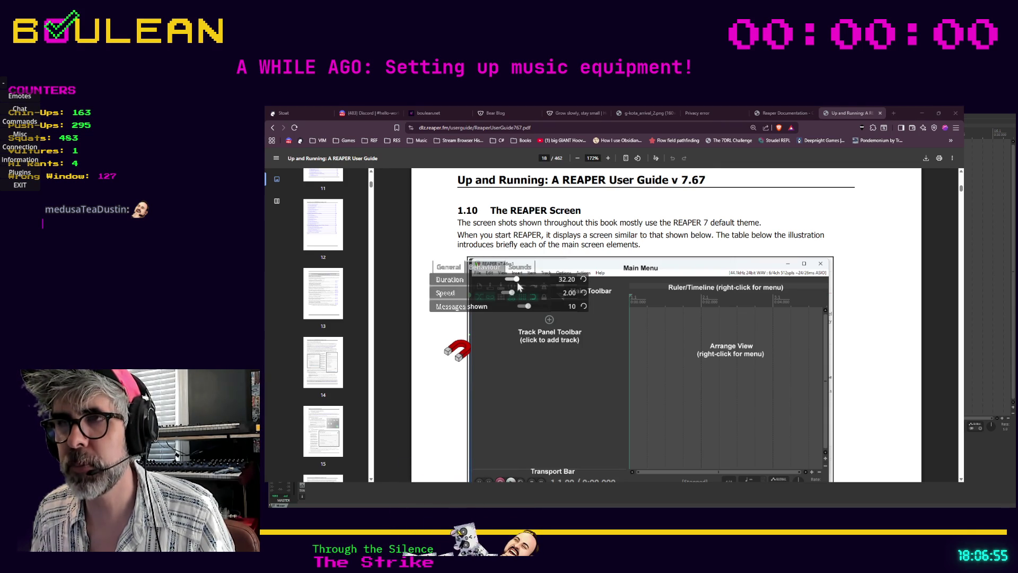
{"action": "left_click_drag", "start_coordinate": [519, 298], "coordinate": [524, 298]}
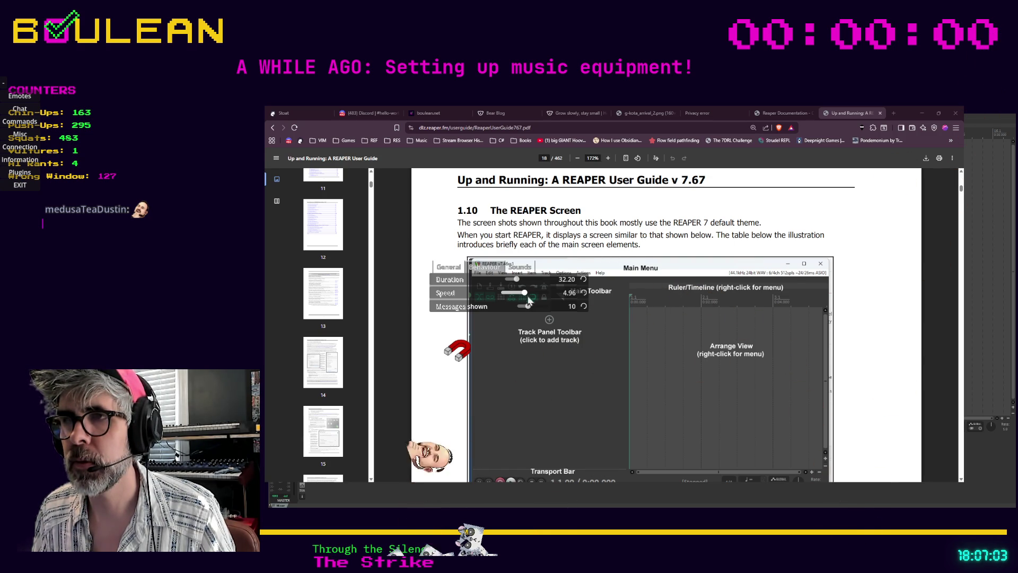
{"action": "left_click_drag", "start_coordinate": [529, 307], "coordinate": [539, 307]}
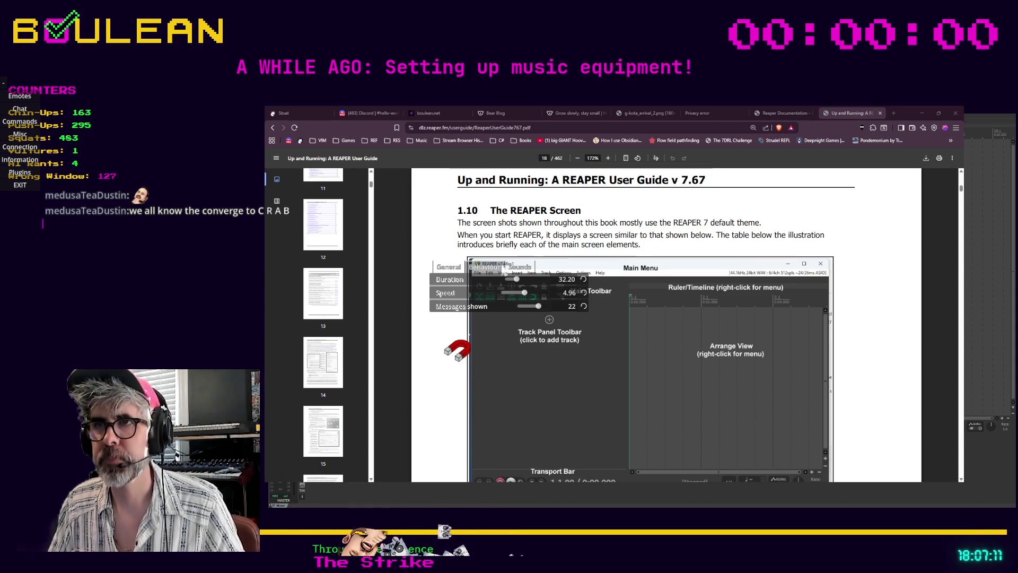
In the chat emote settings, lengthen emote duration to 44.77
{"action": "left_click", "coordinate": [449, 268]}
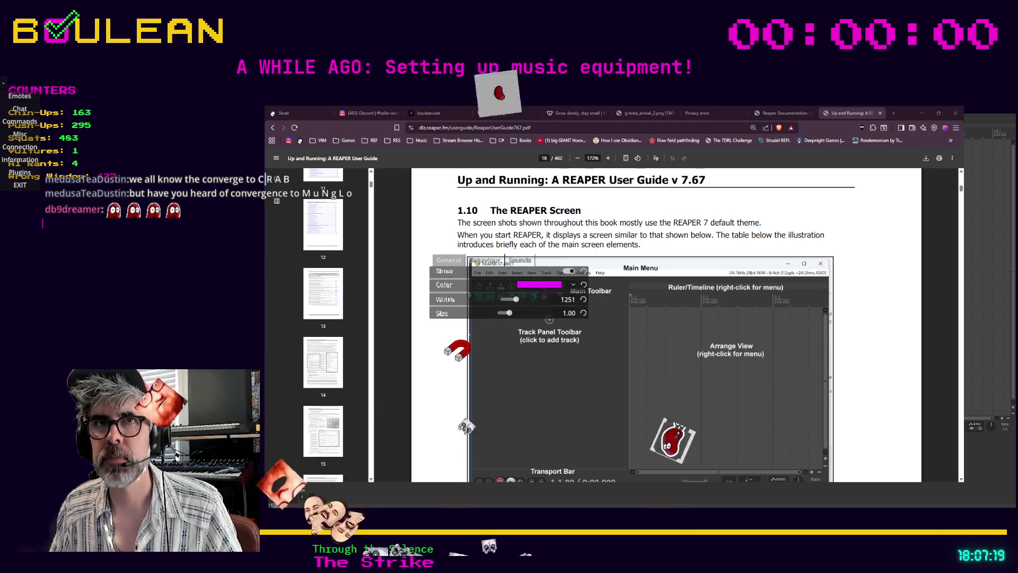
{"action": "left_click", "coordinate": [19, 108]}
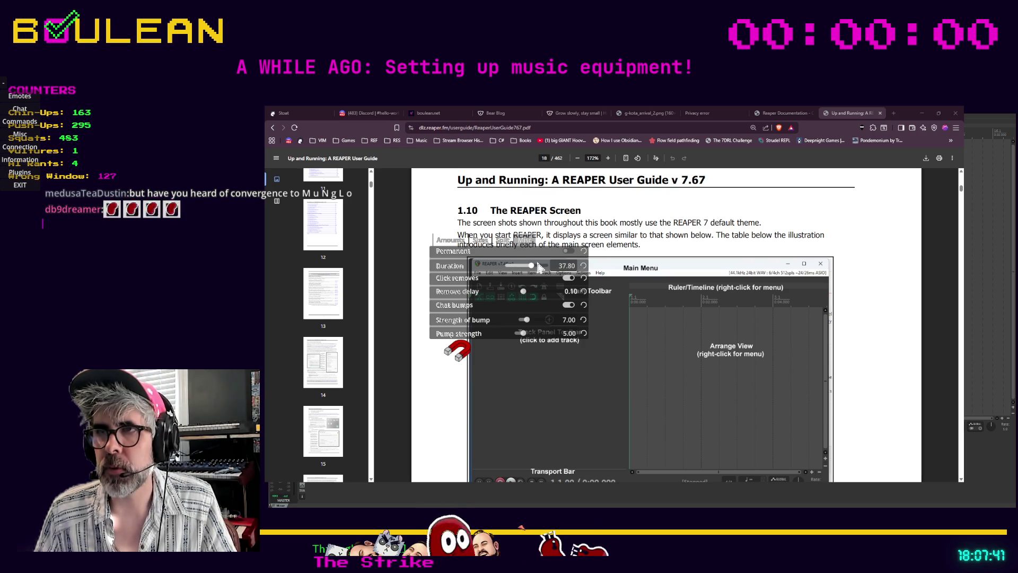
{"action": "left_click_drag", "start_coordinate": [537, 268], "coordinate": [541, 267]}
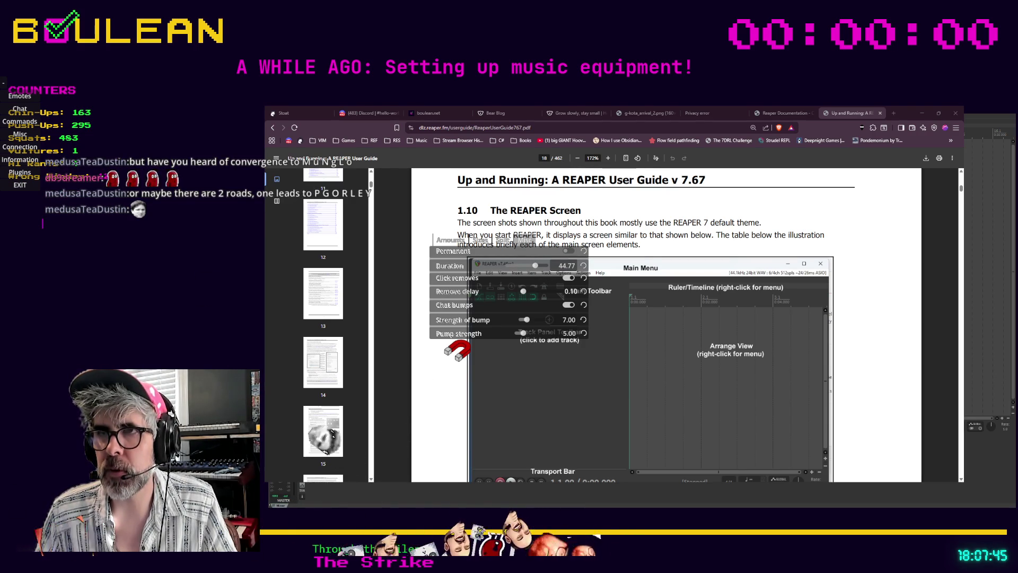
Raise the emote bump strength to 12.22 and pump strength to 15.00
{"action": "mouse_move", "coordinate": [448, 281]}
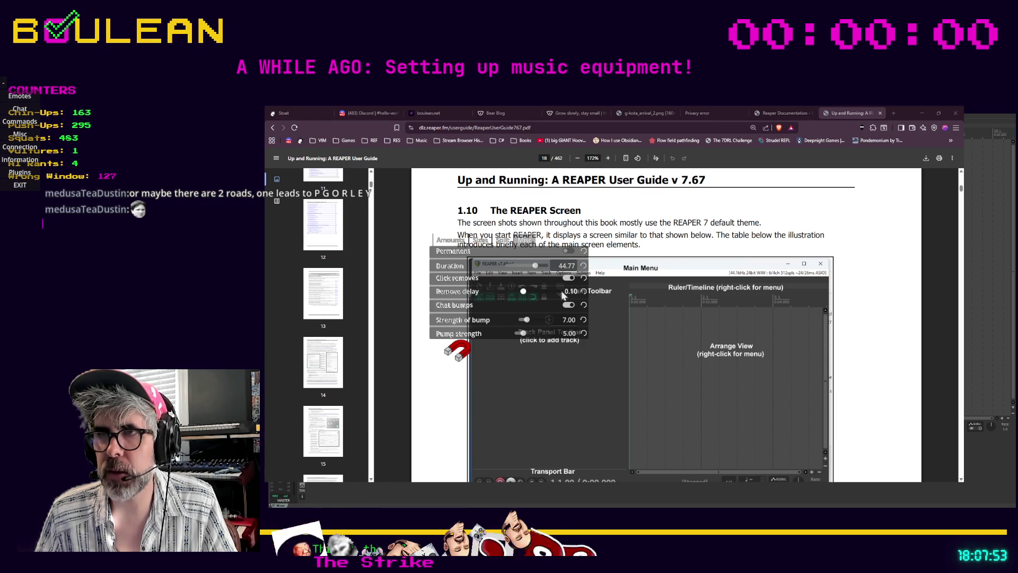
{"action": "mouse_move", "coordinate": [442, 310]}
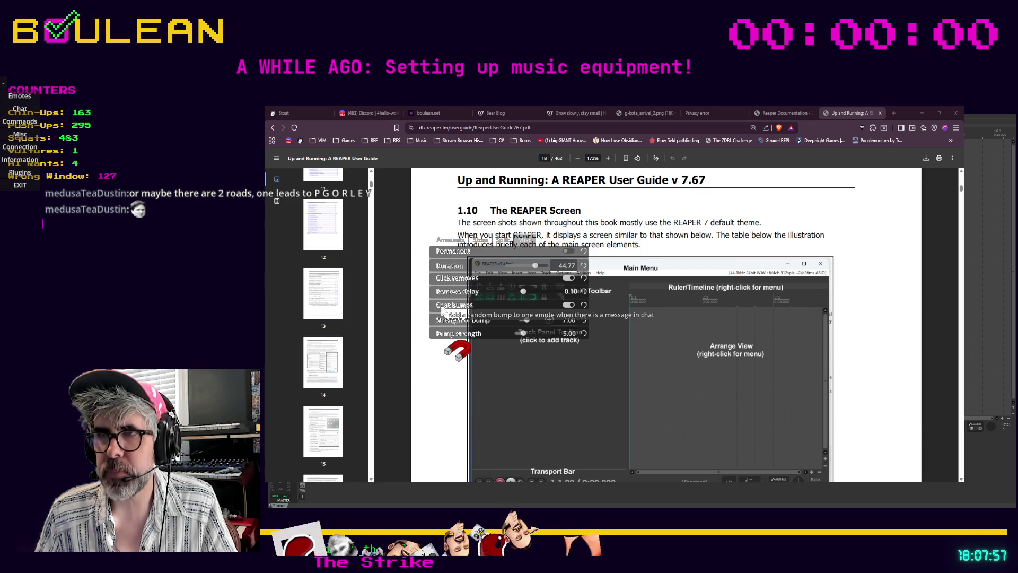
{"action": "mouse_move", "coordinate": [468, 326]}
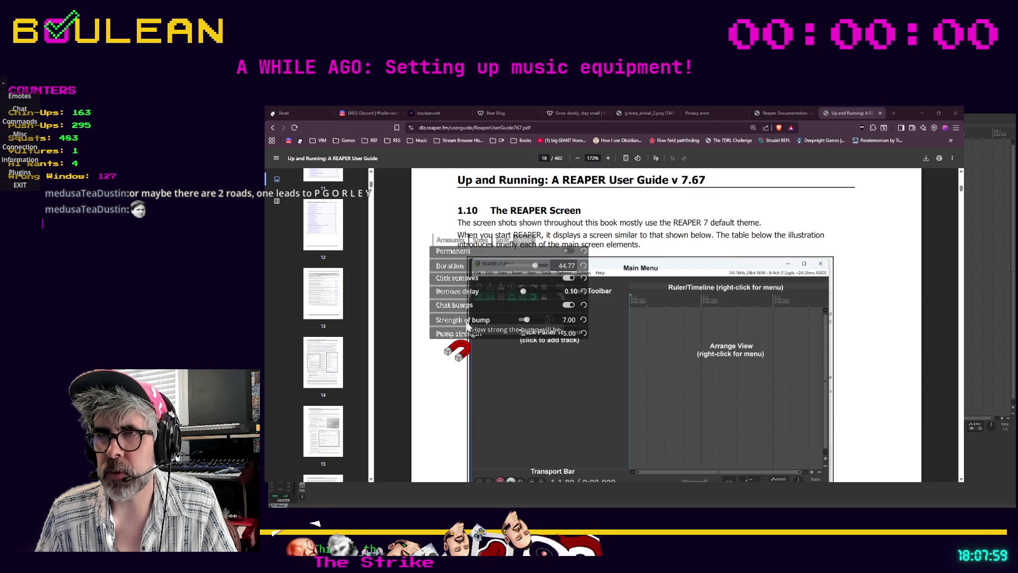
{"action": "left_click", "coordinate": [534, 320]}
{"action": "mouse_move", "coordinate": [467, 339]}
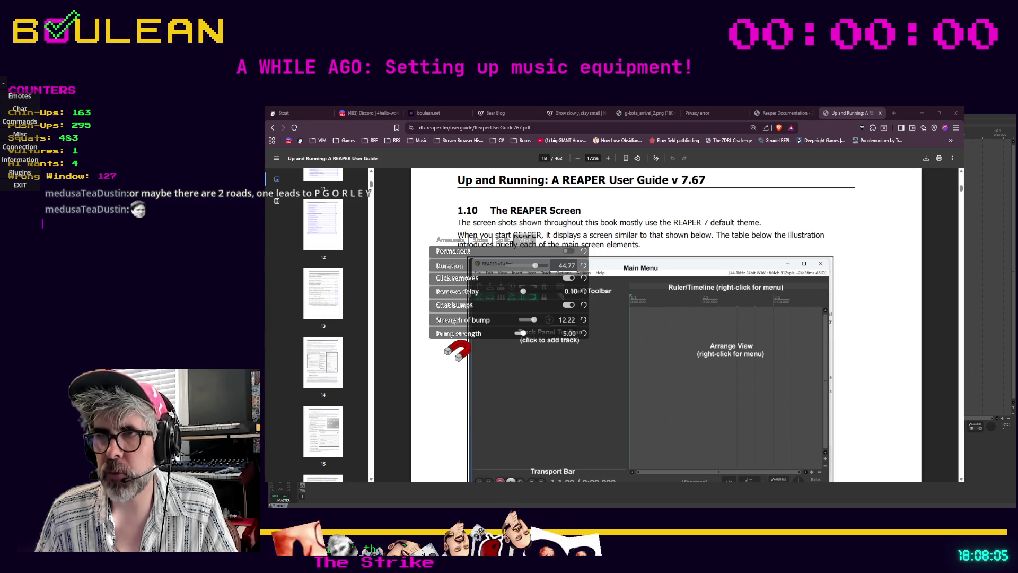
{"action": "left_click", "coordinate": [535, 334]}
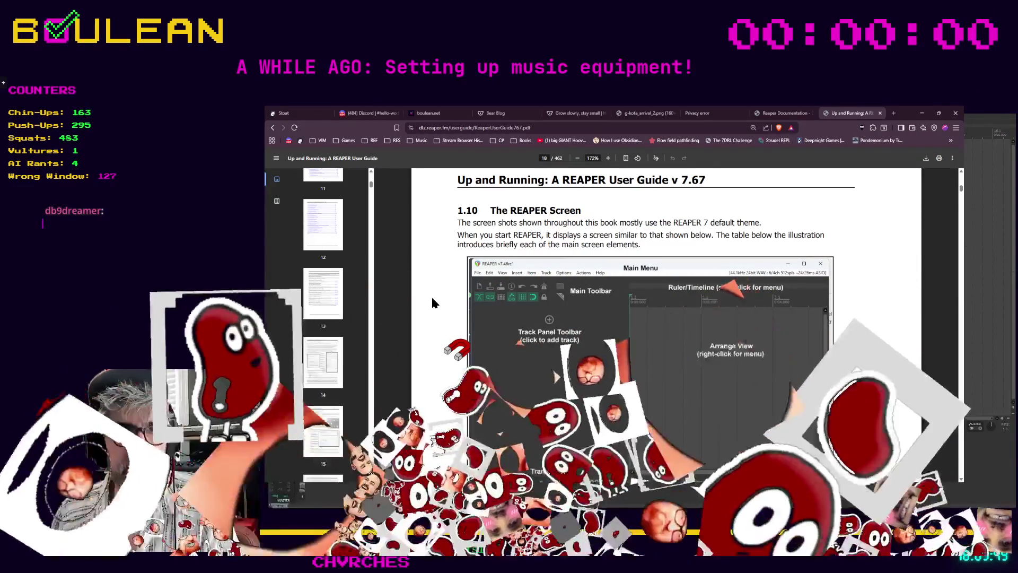
Shift the browser window with Super+Shift+Right so the section 1.10 page is unobstructed
{"action": "key", "text": "super+shift+Right"}
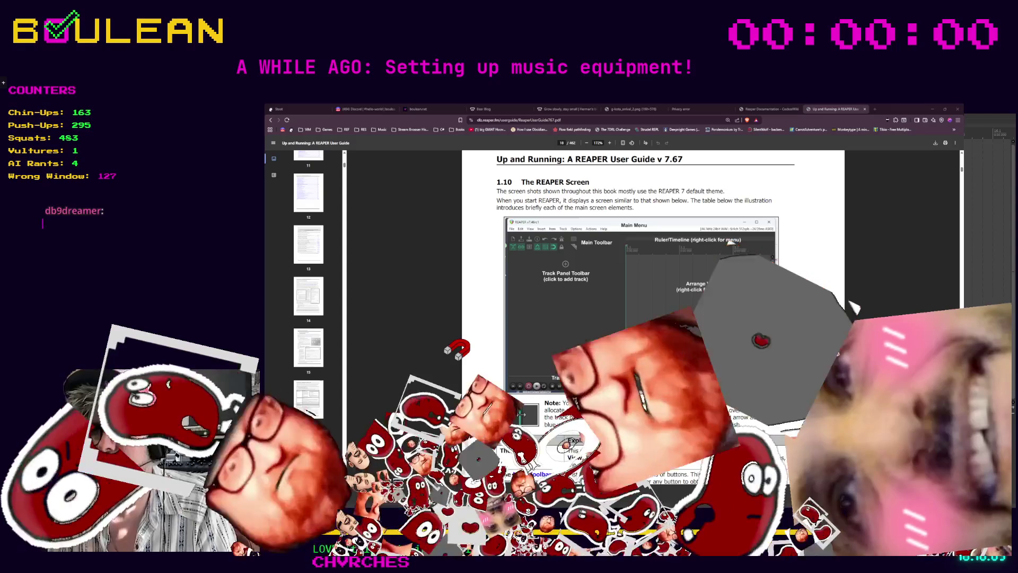
Scroll page 18 down to the screen-elements table and bring up the chat overlay menu
{"action": "scroll", "coordinate": [652, 318], "scroll_direction": "down", "scroll_amount": 1}
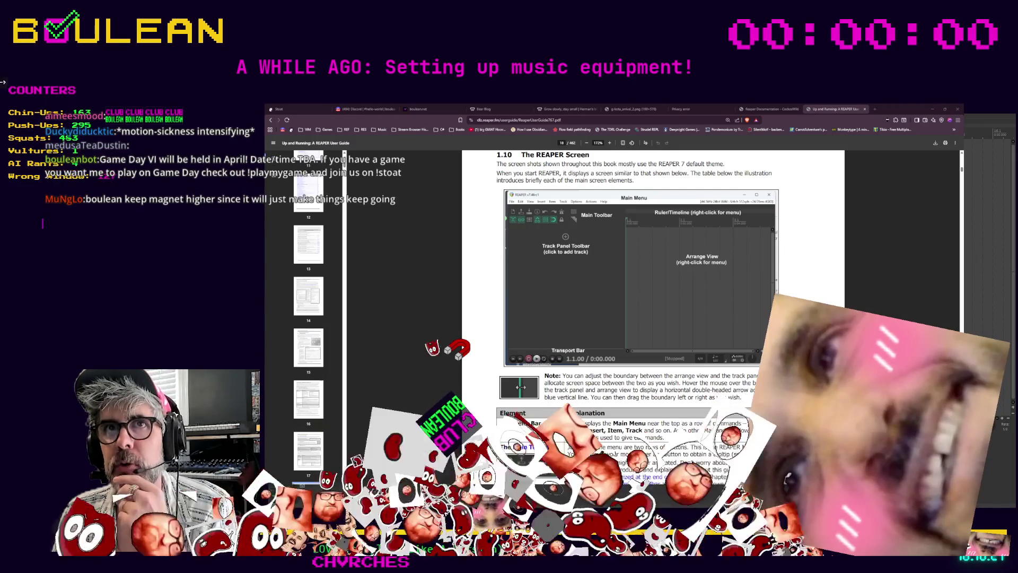
{"action": "left_click", "coordinate": [4, 85]}
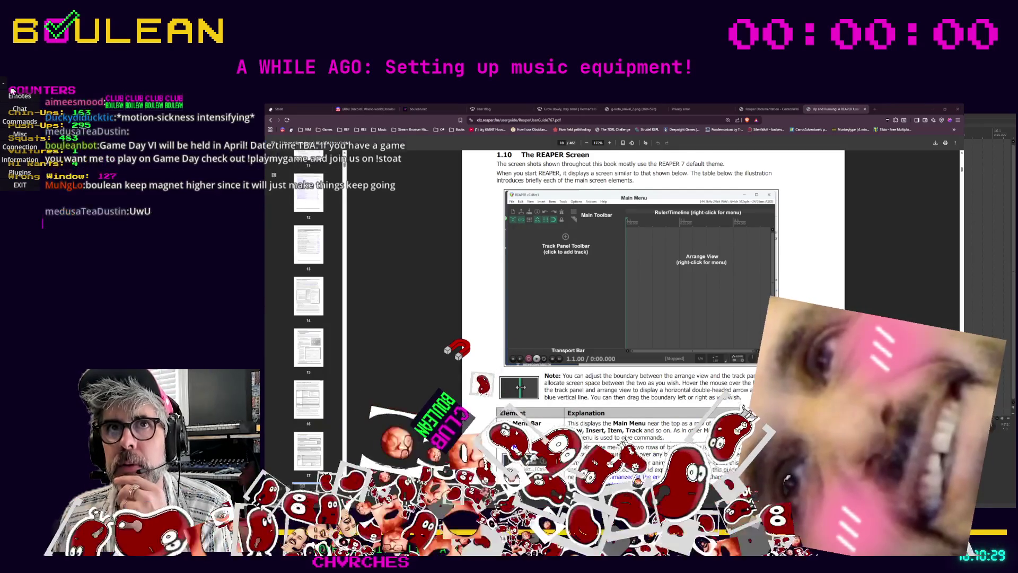
Open and close the emote settings panel, then show page 18 of the guide full-screen
{"action": "left_click", "coordinate": [20, 134]}
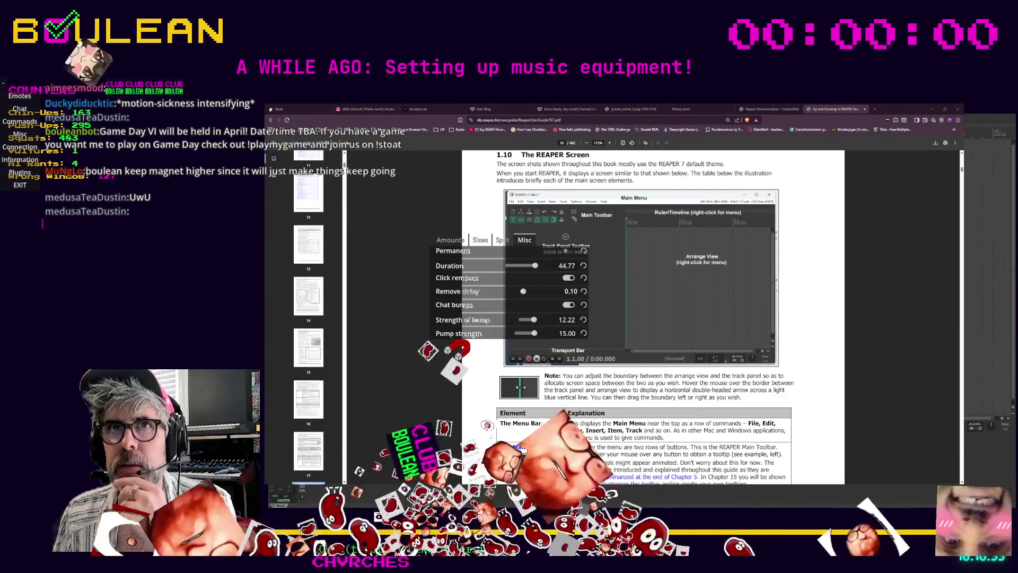
{"action": "left_click", "coordinate": [4, 83]}
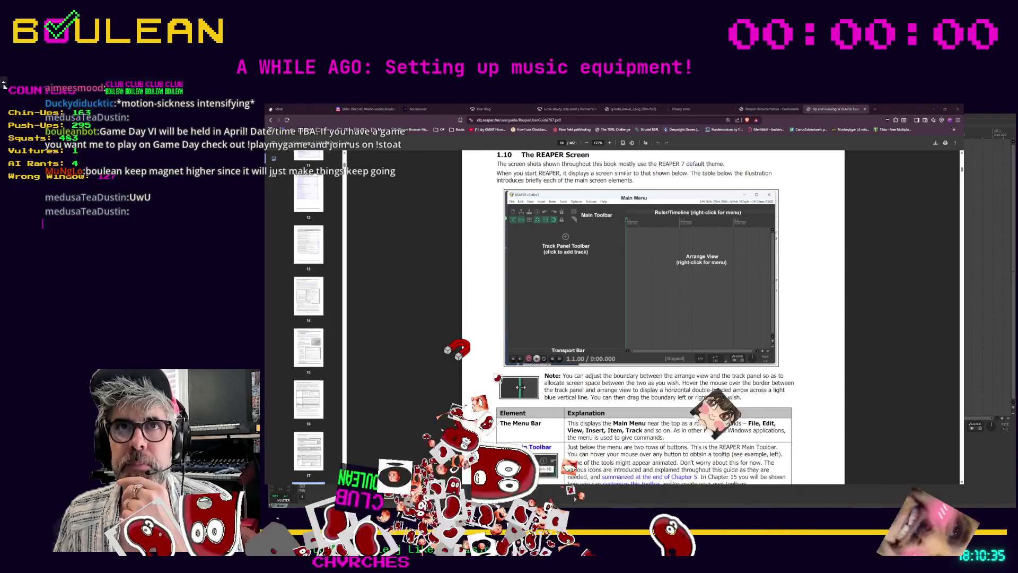
{"action": "key", "text": "F11"}
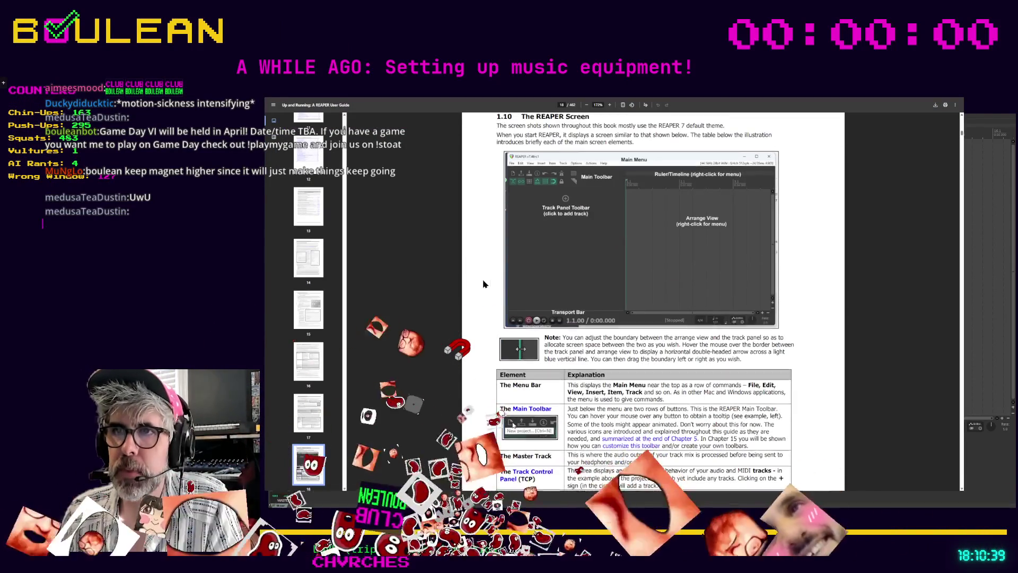
Read through page 18's element table, then exit full-screen and minimise Firefox to show REAPER
{"action": "scroll", "coordinate": [483, 284], "scroll_direction": "down", "scroll_amount": 2}
{"action": "scroll", "coordinate": [483, 284], "scroll_direction": "up", "scroll_amount": 3}
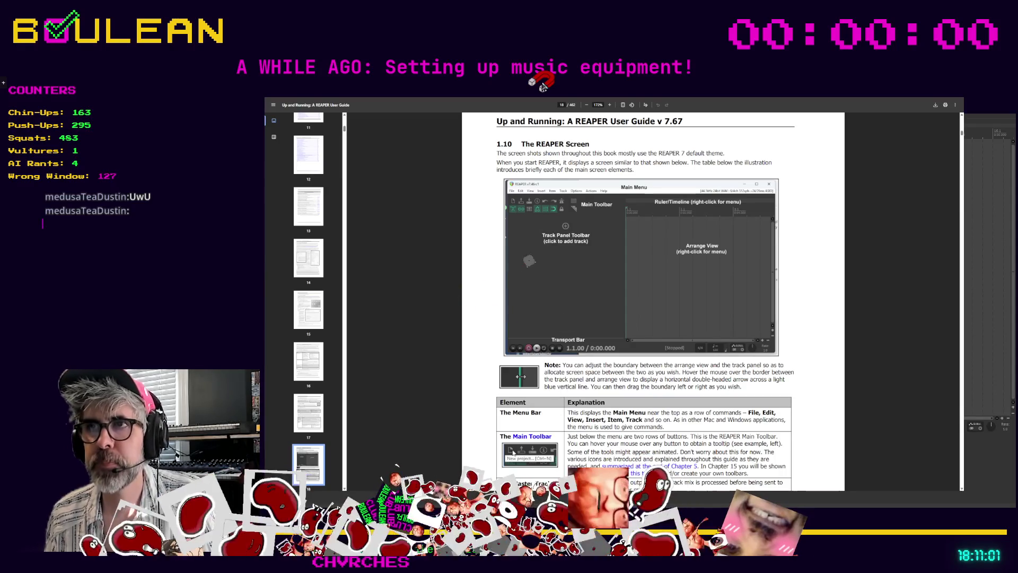
{"action": "scroll", "coordinate": [611, 215], "scroll_direction": "down", "scroll_amount": 1}
{"action": "scroll", "coordinate": [493, 157], "scroll_direction": "up", "scroll_amount": 1}
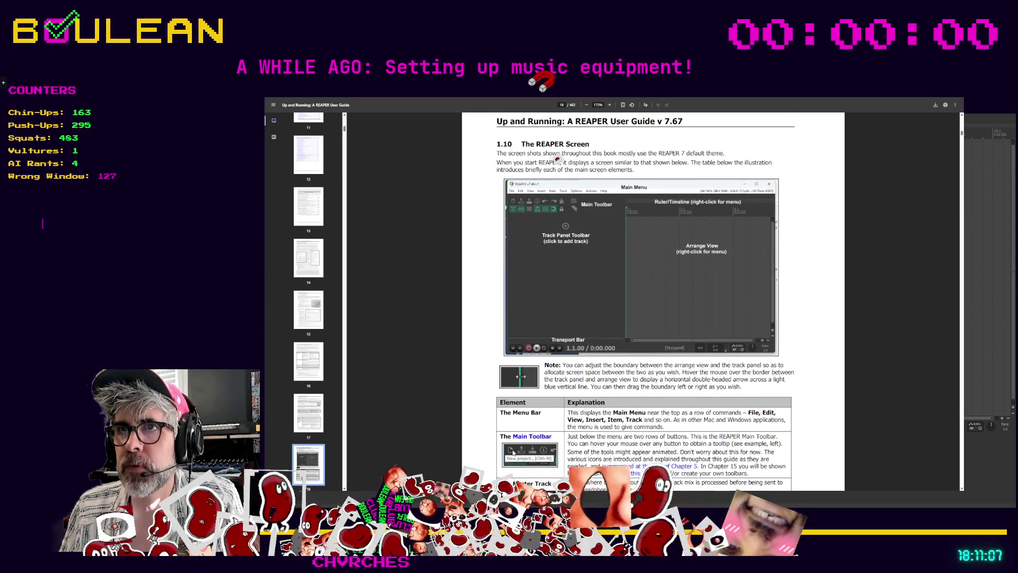
{"action": "scroll", "coordinate": [565, 134], "scroll_direction": "down", "scroll_amount": 1}
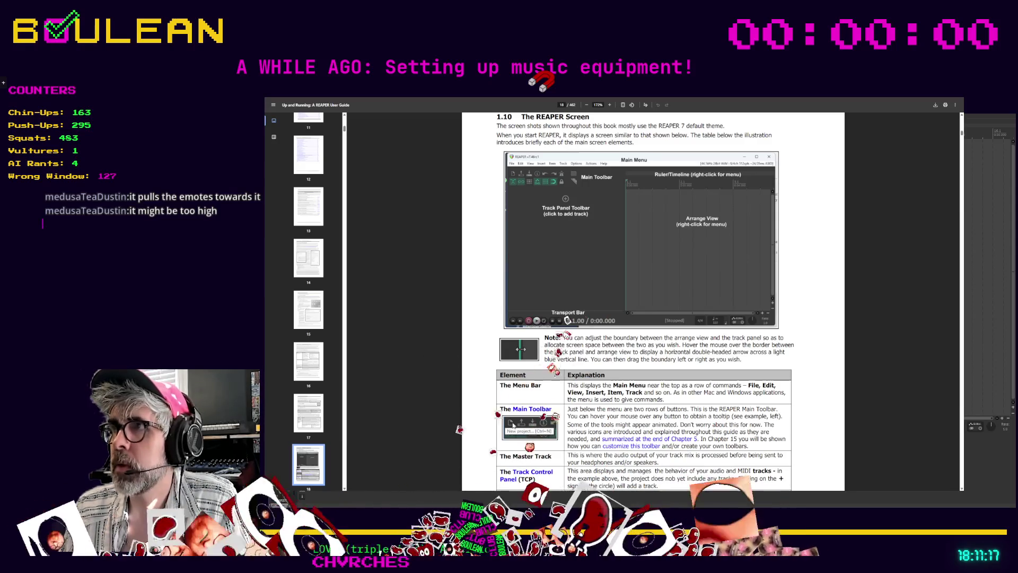
{"action": "key", "text": "F11"}
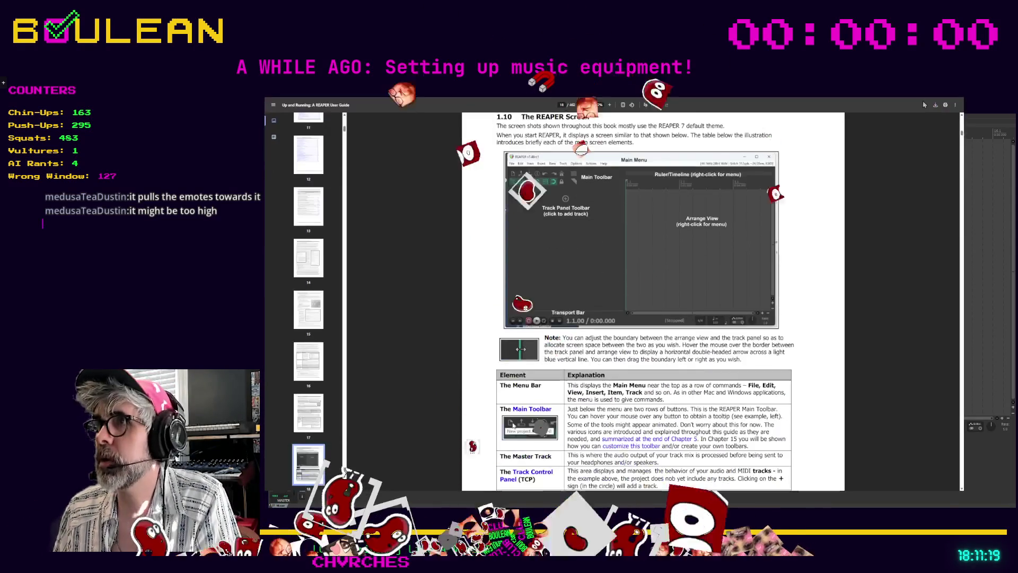
{"action": "left_click", "coordinate": [932, 109]}
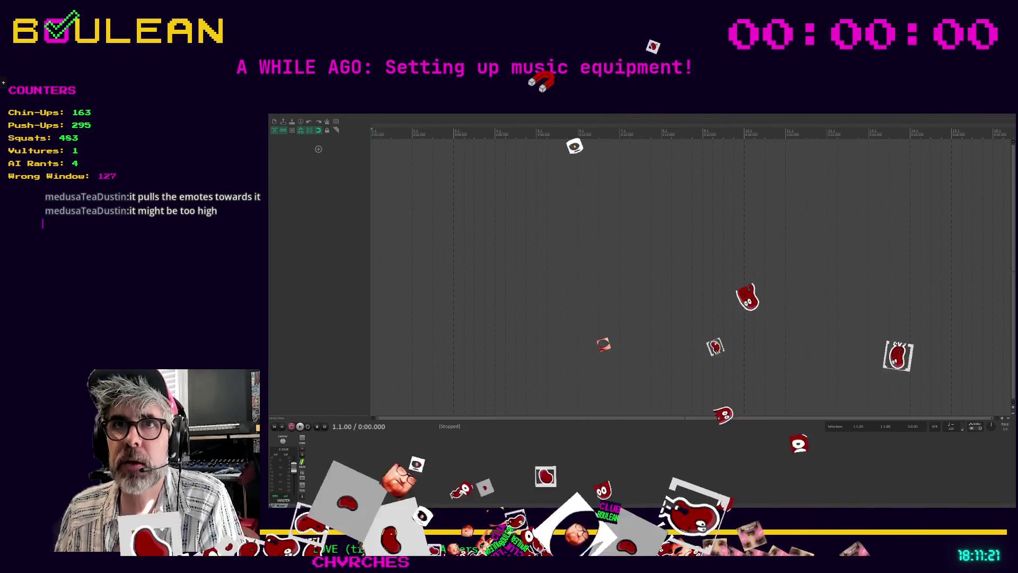
Collapse and re-open REAPER's track control panel wider, then bring the guide back
{"action": "double_click", "coordinate": [371, 204]}
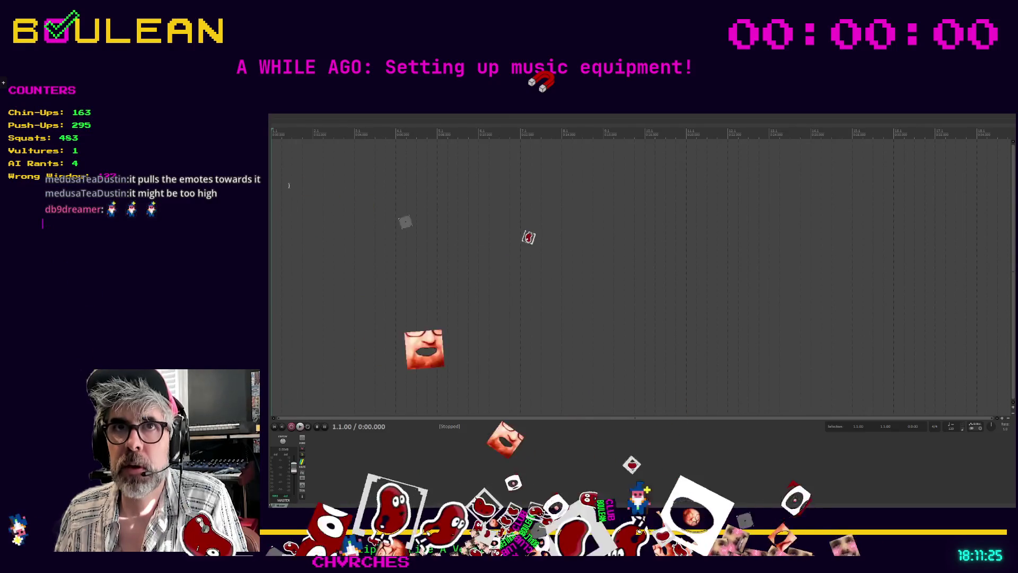
{"action": "left_click_drag", "start_coordinate": [271, 177], "coordinate": [428, 185]}
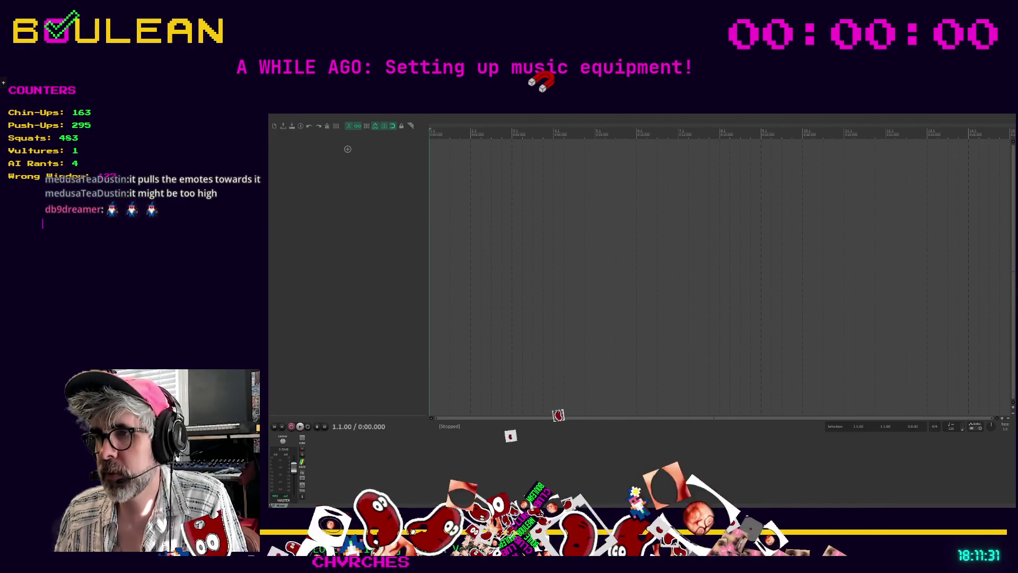
{"action": "key", "text": "alt+Tab"}
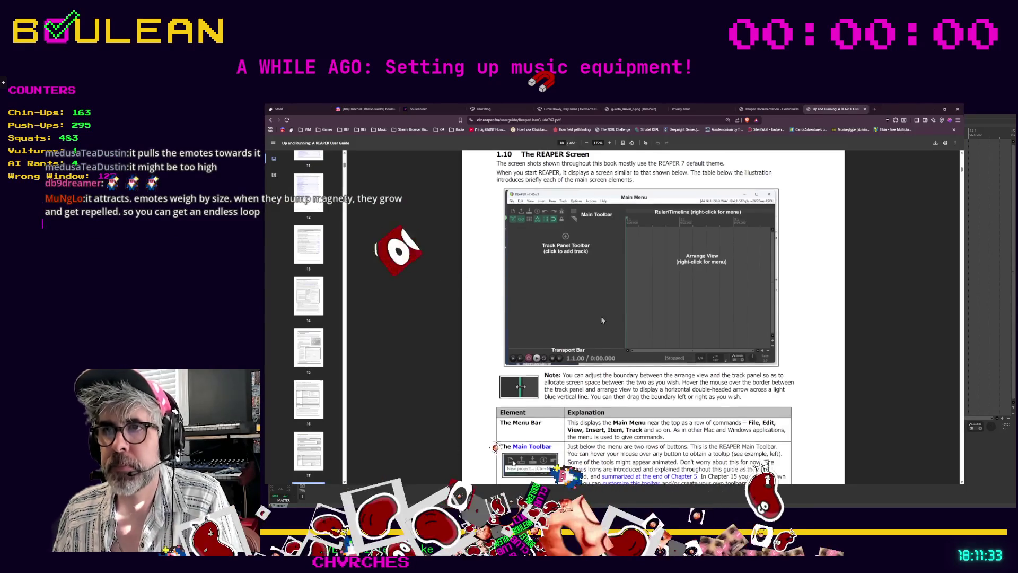
Scroll section 1.10's element table through to page 19's 'Introducing the Master Track'
{"action": "scroll", "coordinate": [663, 332], "scroll_direction": "down", "scroll_amount": 3}
{"action": "scroll", "coordinate": [609, 324], "scroll_direction": "down", "scroll_amount": 3}
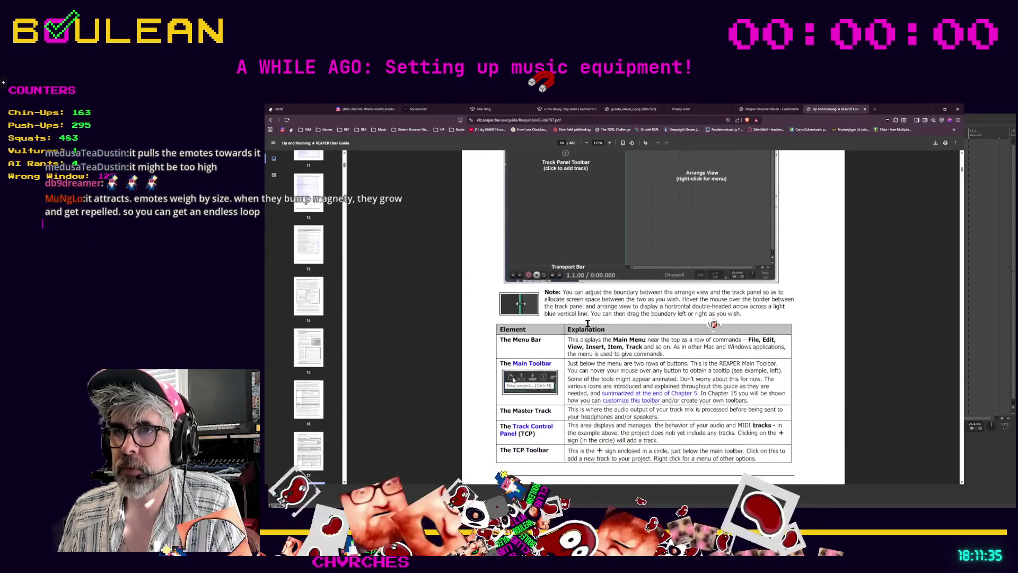
{"action": "scroll", "coordinate": [615, 299], "scroll_direction": "down", "scroll_amount": 1}
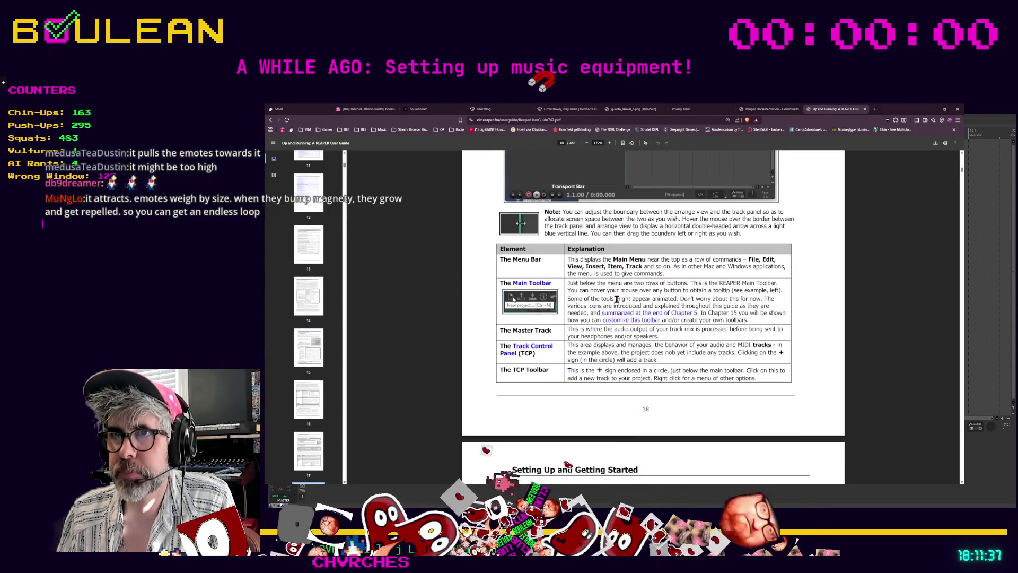
{"action": "scroll", "coordinate": [620, 301], "scroll_direction": "down", "scroll_amount": 1}
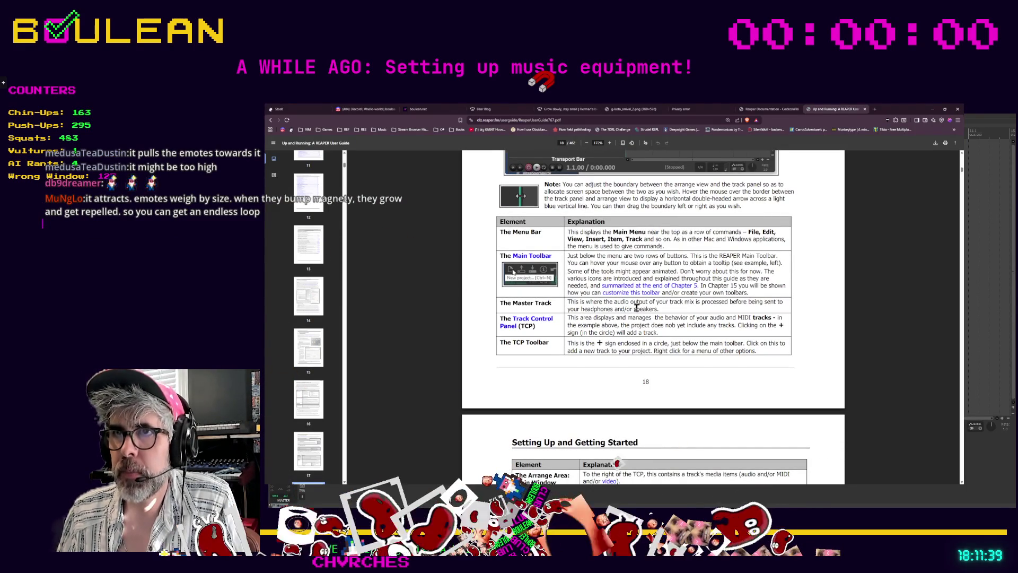
{"action": "scroll", "coordinate": [675, 307], "scroll_direction": "up", "scroll_amount": 6}
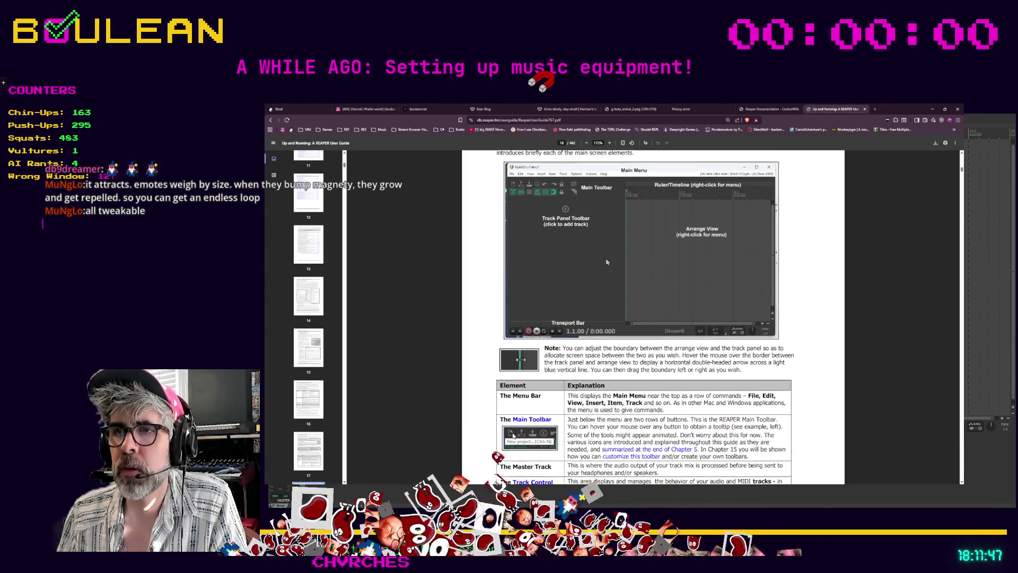
{"action": "scroll", "coordinate": [604, 256], "scroll_direction": "down", "scroll_amount": 5}
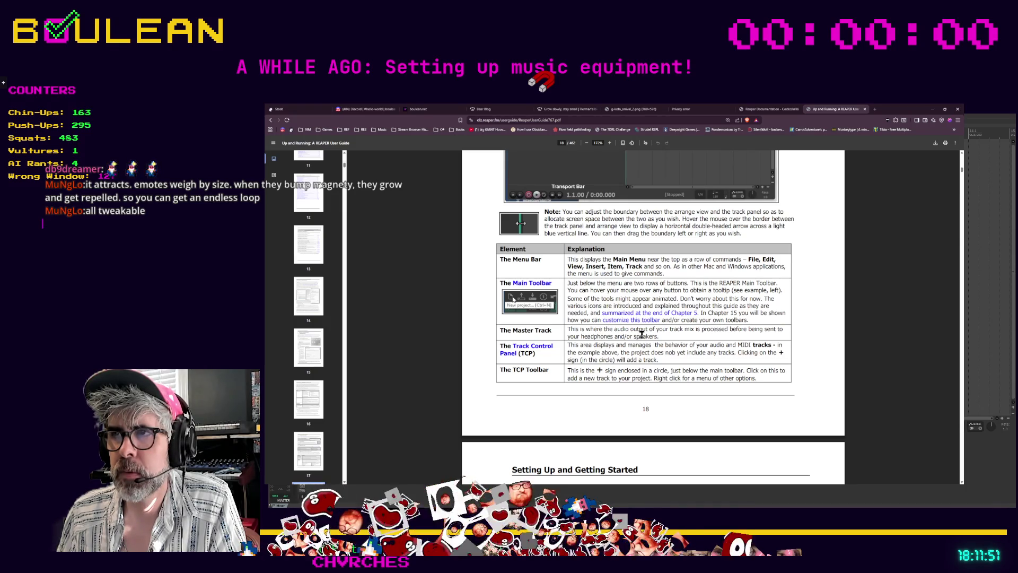
{"action": "scroll", "coordinate": [675, 335], "scroll_direction": "up", "scroll_amount": 4}
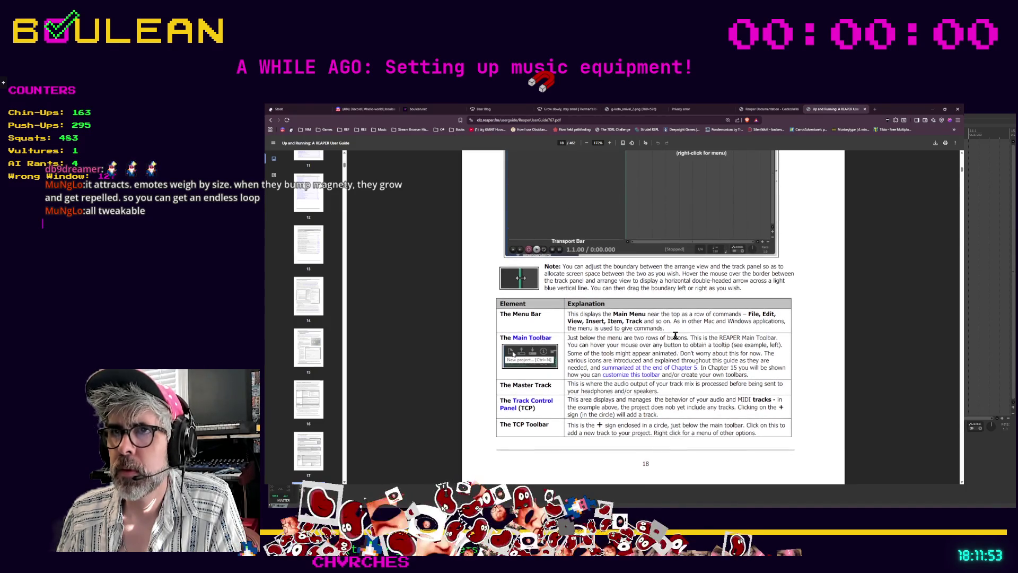
{"action": "scroll", "coordinate": [674, 335], "scroll_direction": "up", "scroll_amount": 3}
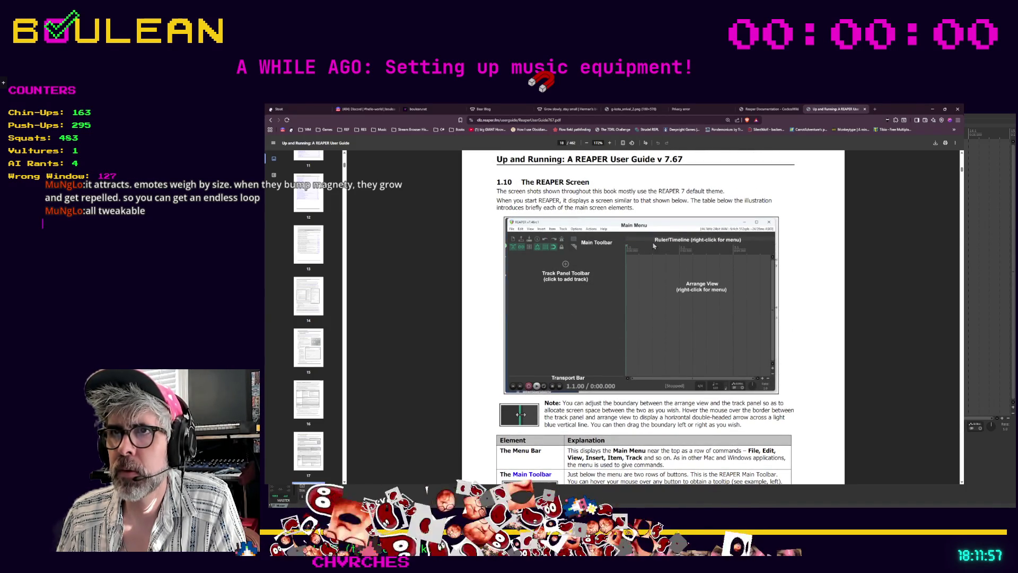
{"action": "scroll", "coordinate": [657, 245], "scroll_direction": "up", "scroll_amount": 1}
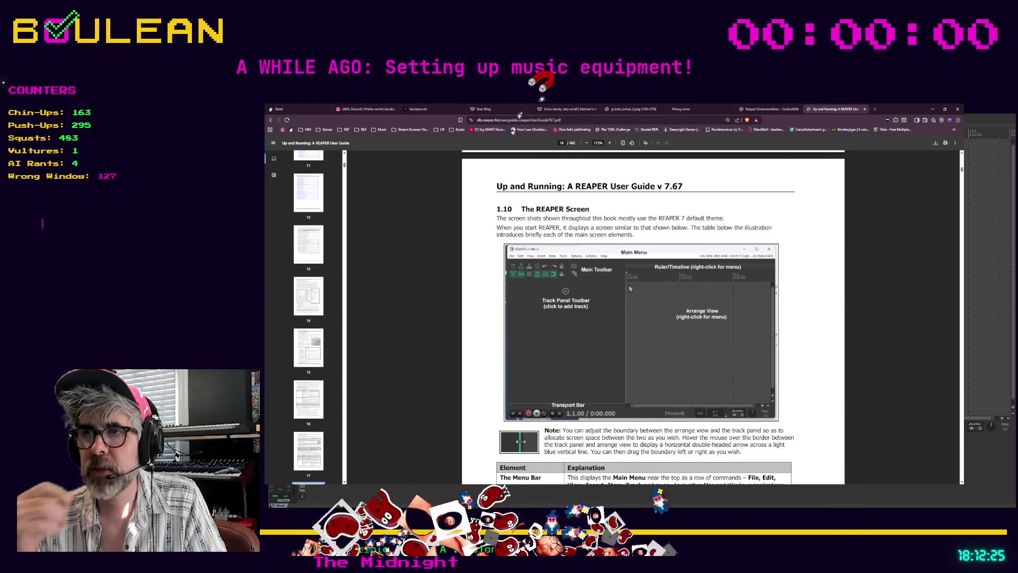
{"action": "scroll", "coordinate": [617, 315], "scroll_direction": "down", "scroll_amount": 2}
{"action": "scroll", "coordinate": [617, 315], "scroll_direction": "down", "scroll_amount": 2}
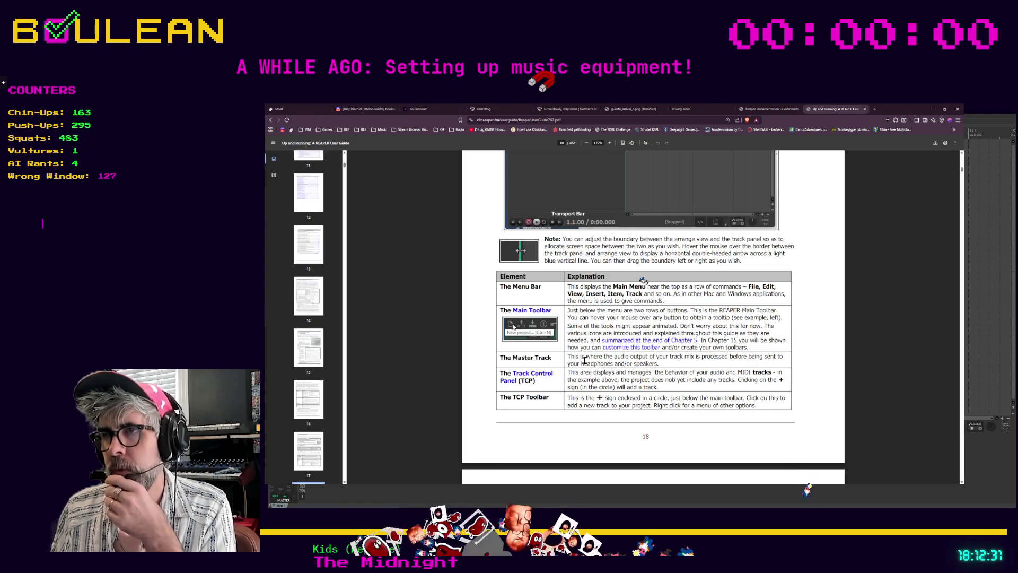
{"action": "scroll", "coordinate": [654, 360], "scroll_direction": "up", "scroll_amount": 1}
{"action": "scroll", "coordinate": [654, 360], "scroll_direction": "up", "scroll_amount": 2}
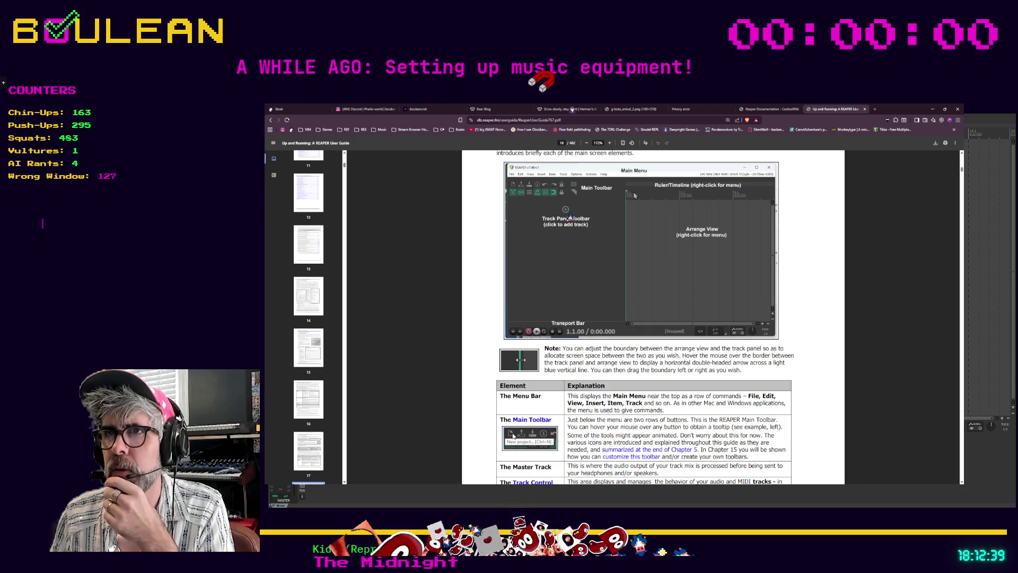
{"action": "scroll", "coordinate": [503, 200], "scroll_direction": "down", "scroll_amount": 3}
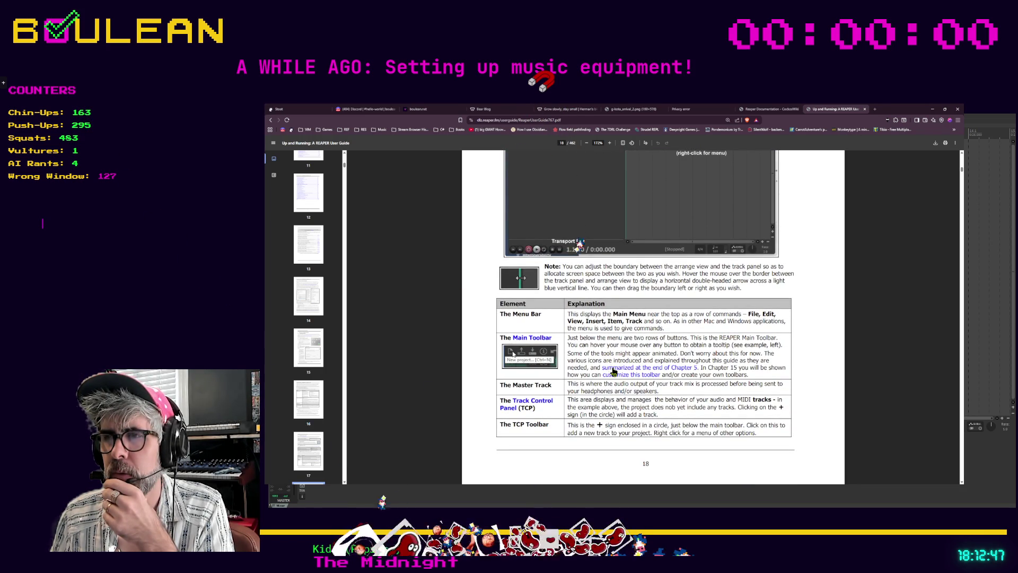
{"action": "scroll", "coordinate": [612, 368], "scroll_direction": "down", "scroll_amount": 2}
{"action": "scroll", "coordinate": [610, 366], "scroll_direction": "down", "scroll_amount": 6}
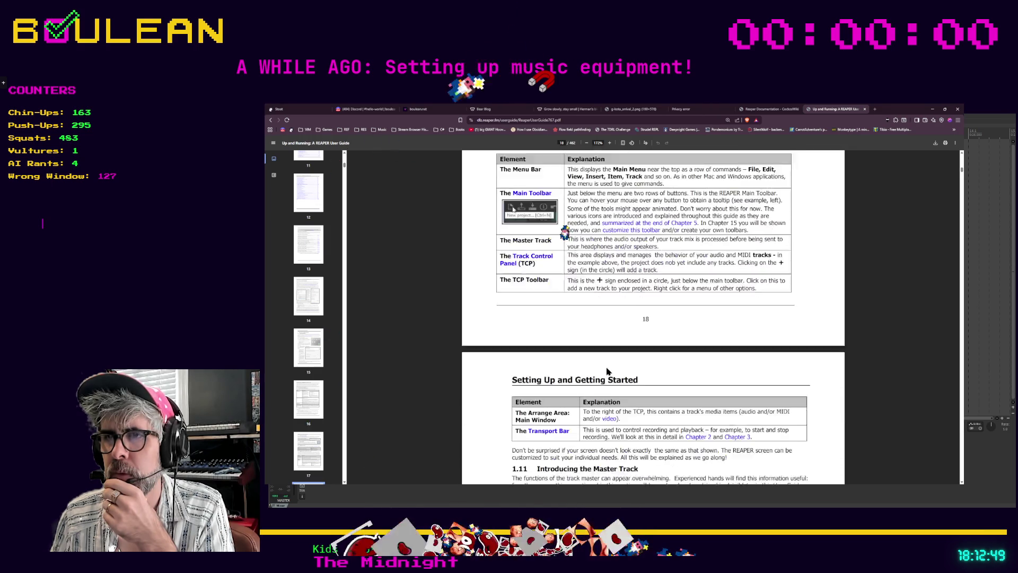
{"action": "scroll", "coordinate": [602, 358], "scroll_direction": "down", "scroll_amount": 1}
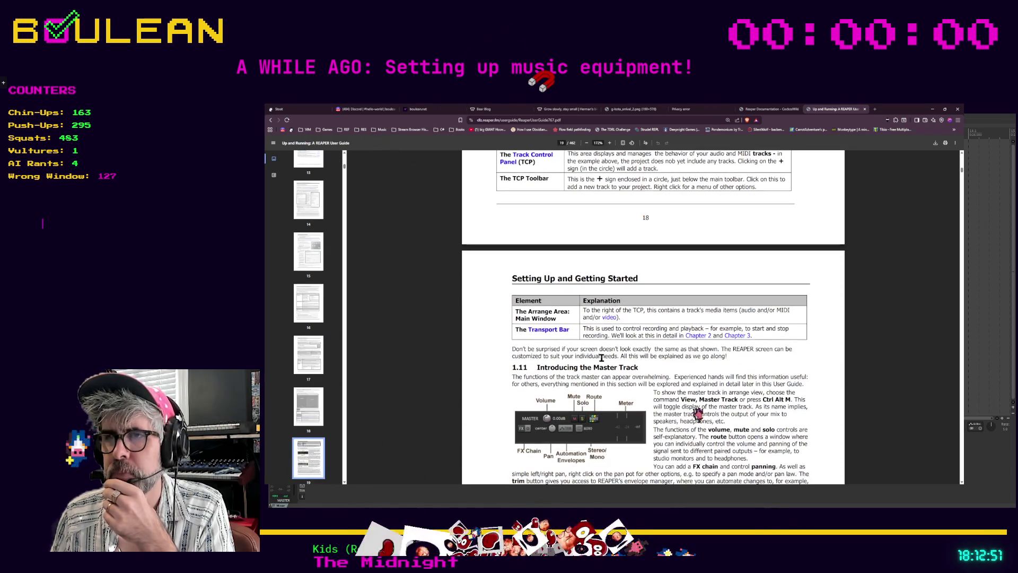
{"action": "scroll", "coordinate": [601, 359], "scroll_direction": "down", "scroll_amount": 1}
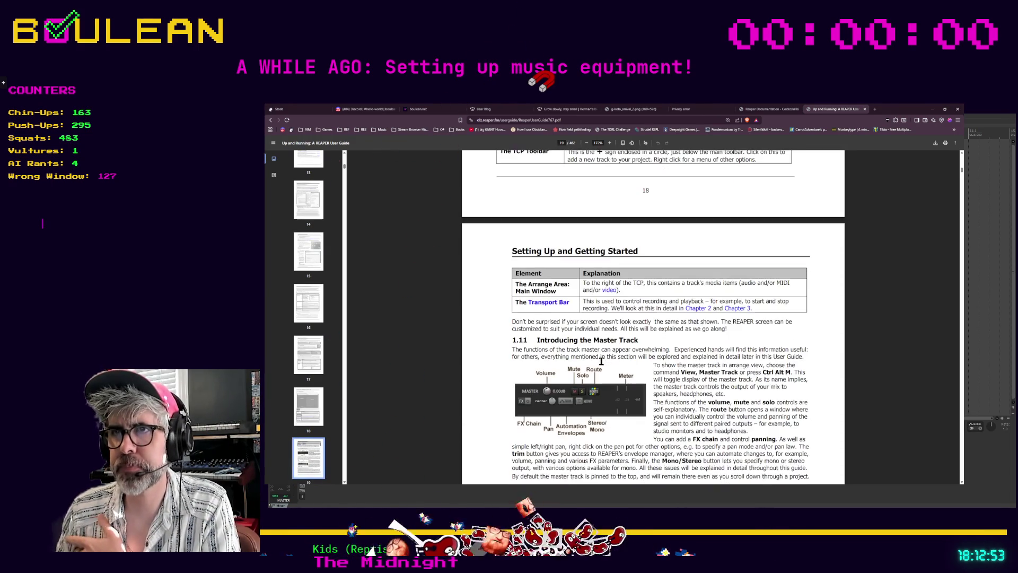
{"action": "scroll", "coordinate": [601, 360], "scroll_direction": "up", "scroll_amount": 3}
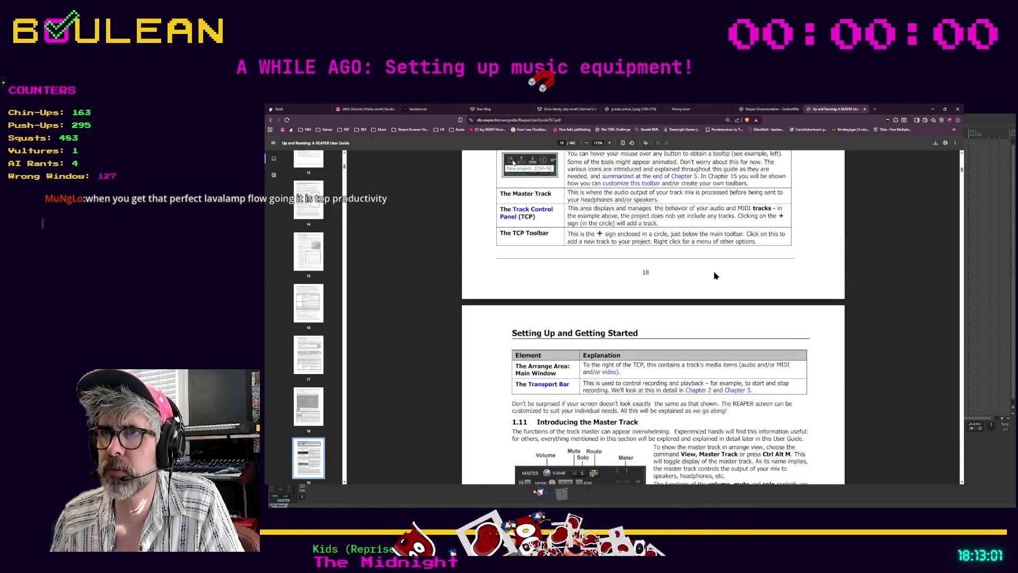
Hide the guide, add one empty track in REAPER's track panel, and return to the PDF
{"action": "left_click", "coordinate": [930, 109]}
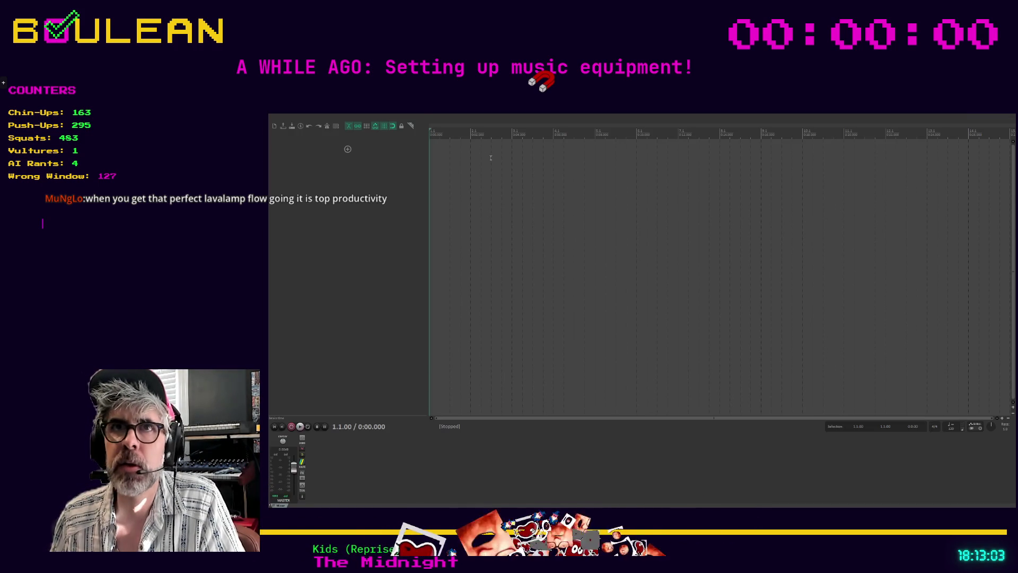
{"action": "double_click", "coordinate": [347, 149]}
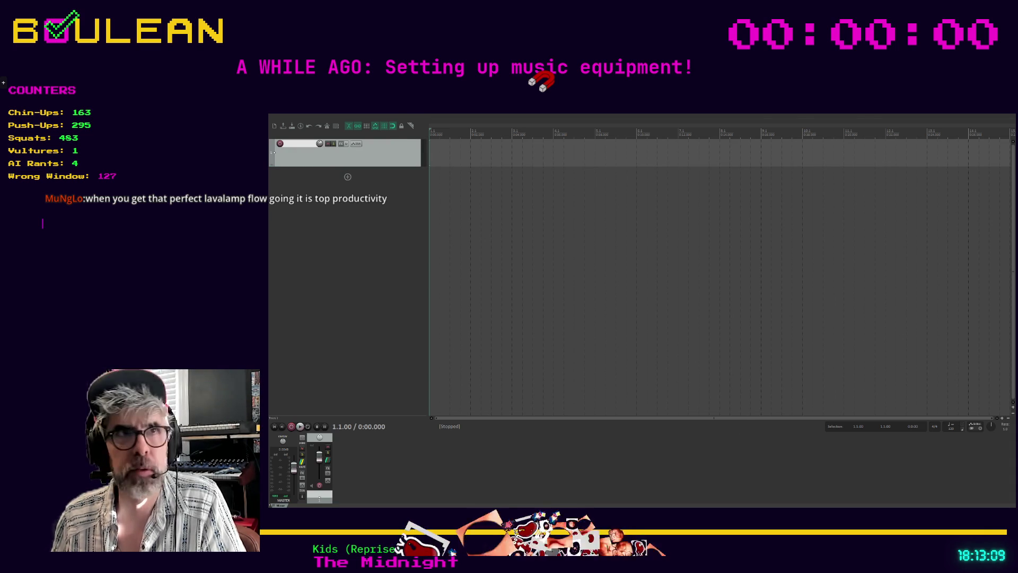
{"action": "key", "text": "alt+Tab"}
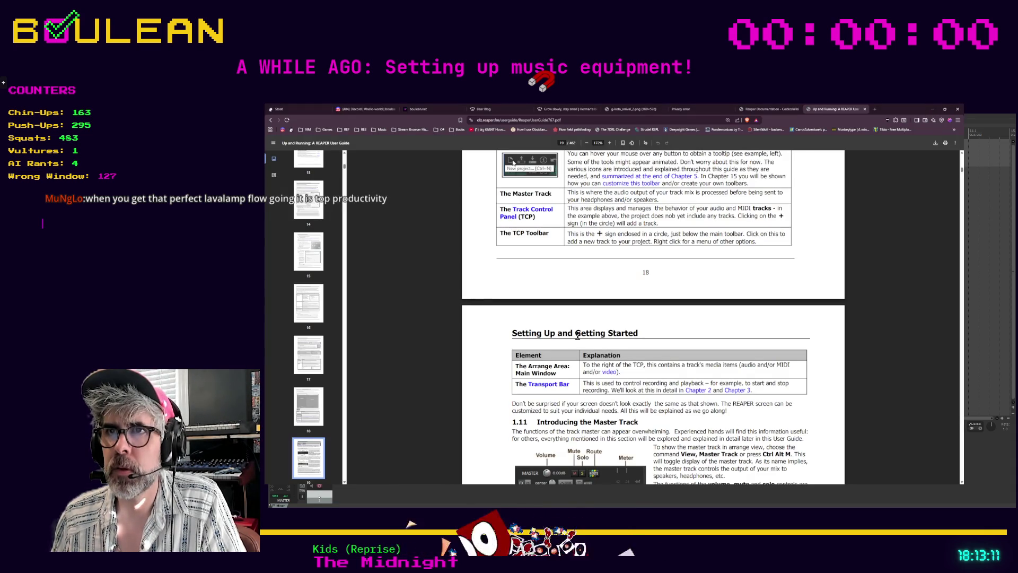
Return to page 18's track panel Note and Element/Explanation table, then hide the guide to show REAPER
{"action": "scroll", "coordinate": [577, 335], "scroll_direction": "up", "scroll_amount": 1}
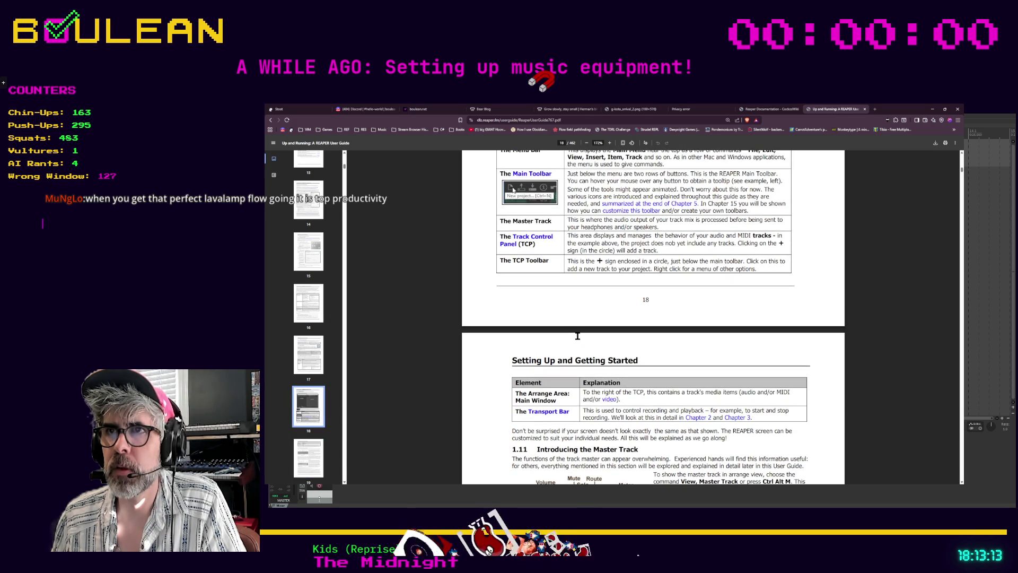
{"action": "scroll", "coordinate": [577, 335], "scroll_direction": "up", "scroll_amount": 2}
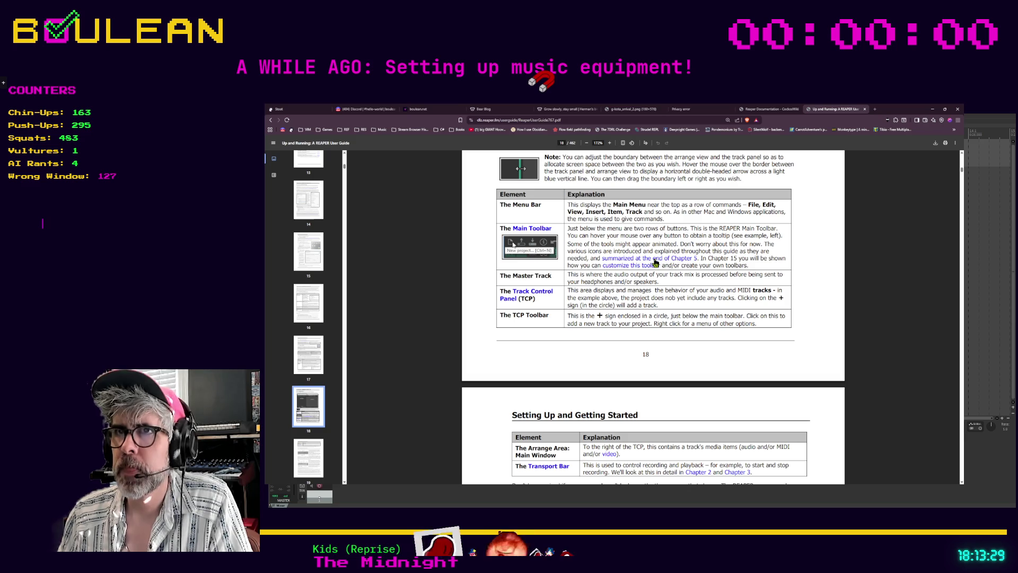
{"action": "left_click", "coordinate": [933, 110]}
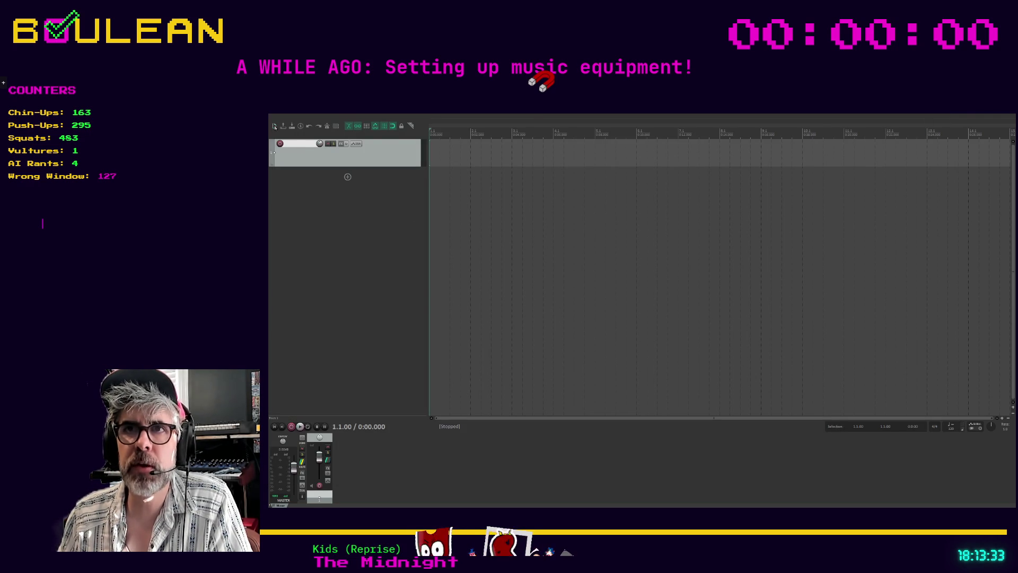
{"action": "key", "text": "ctrl+z"}
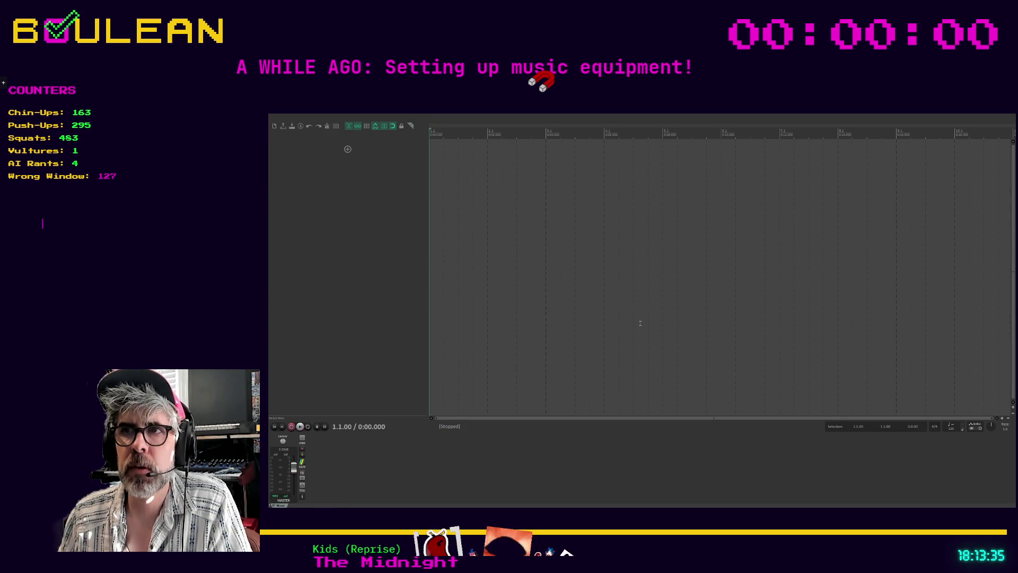
{"action": "double_click", "coordinate": [346, 151]}
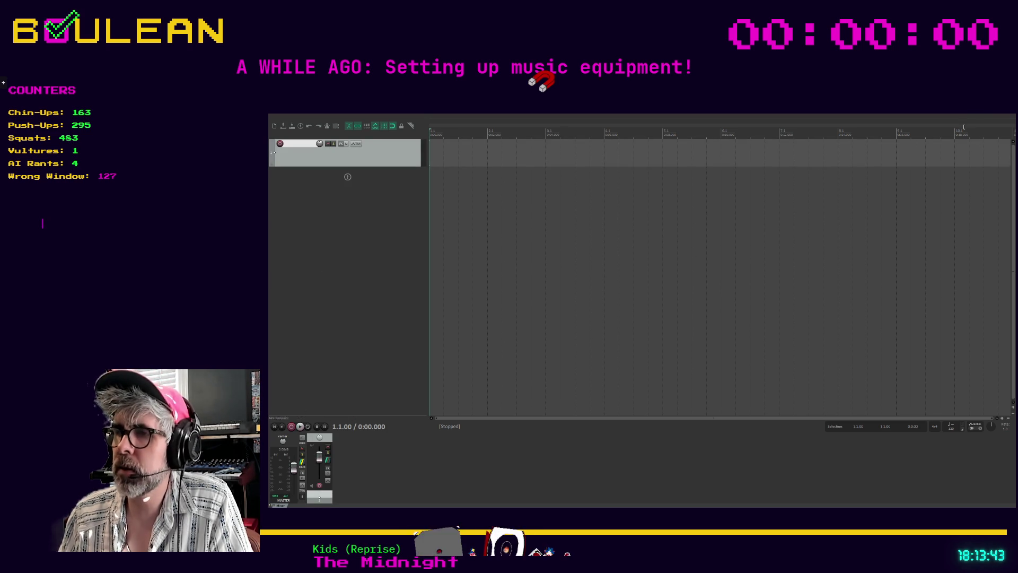
{"action": "key", "text": "alt+Tab"}
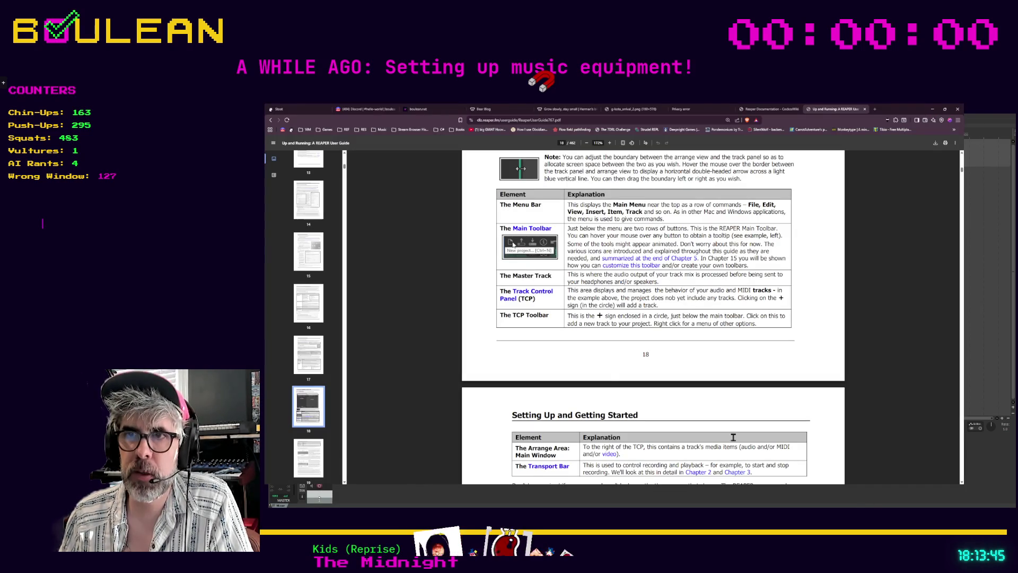
Read through guide sections 1.11 and 1.12 on tracks and track controls, then minimize the browser
{"action": "scroll", "coordinate": [510, 299], "scroll_direction": "up", "scroll_amount": 2}
{"action": "scroll", "coordinate": [510, 300], "scroll_direction": "up", "scroll_amount": 4}
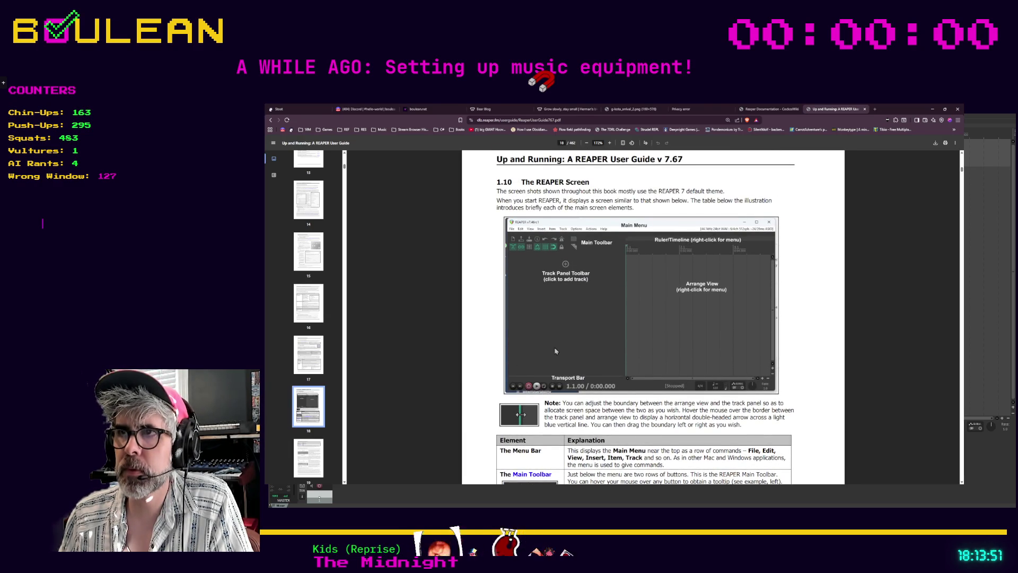
{"action": "scroll", "coordinate": [556, 351], "scroll_direction": "down", "scroll_amount": 4}
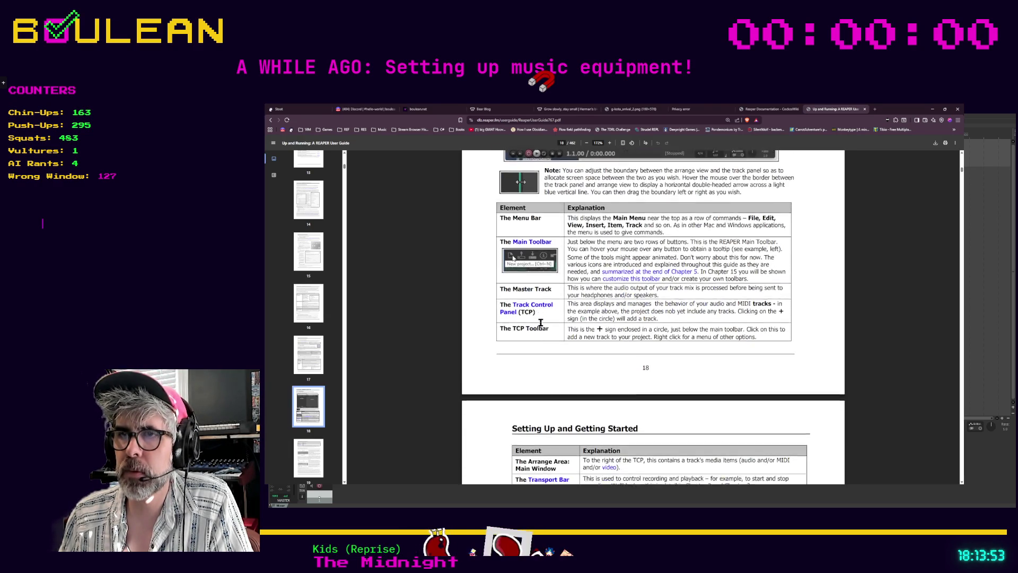
{"action": "scroll", "coordinate": [540, 322], "scroll_direction": "down", "scroll_amount": 3}
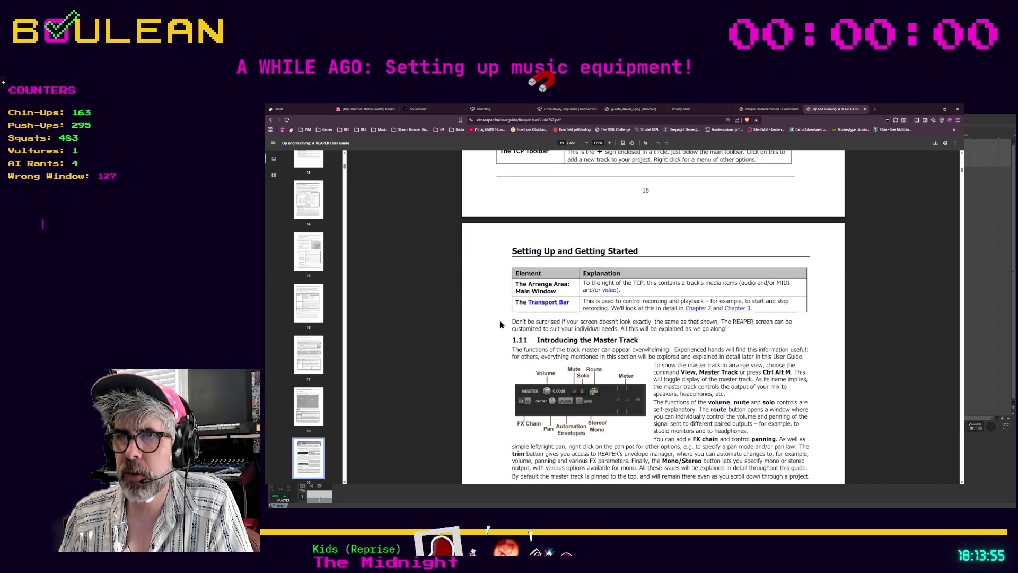
{"action": "scroll", "coordinate": [489, 329], "scroll_direction": "down", "scroll_amount": 1}
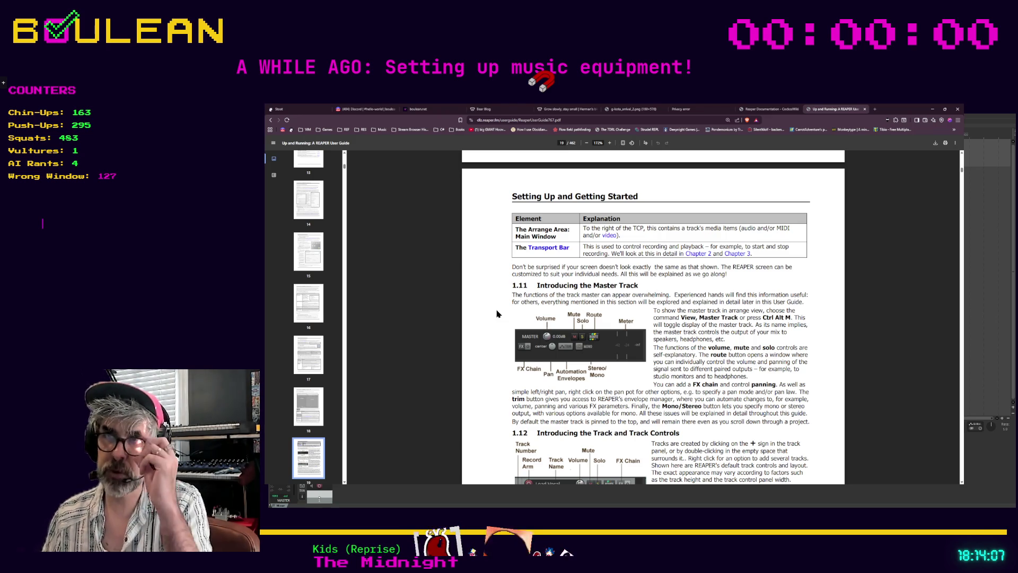
{"action": "scroll", "coordinate": [496, 314], "scroll_direction": "down", "scroll_amount": 1}
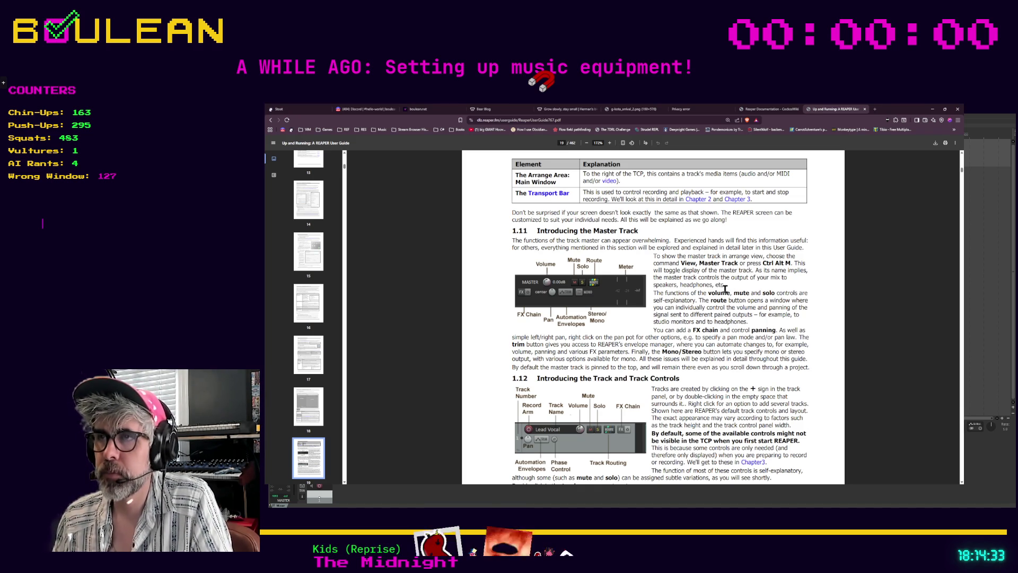
{"action": "left_click", "coordinate": [931, 109]}
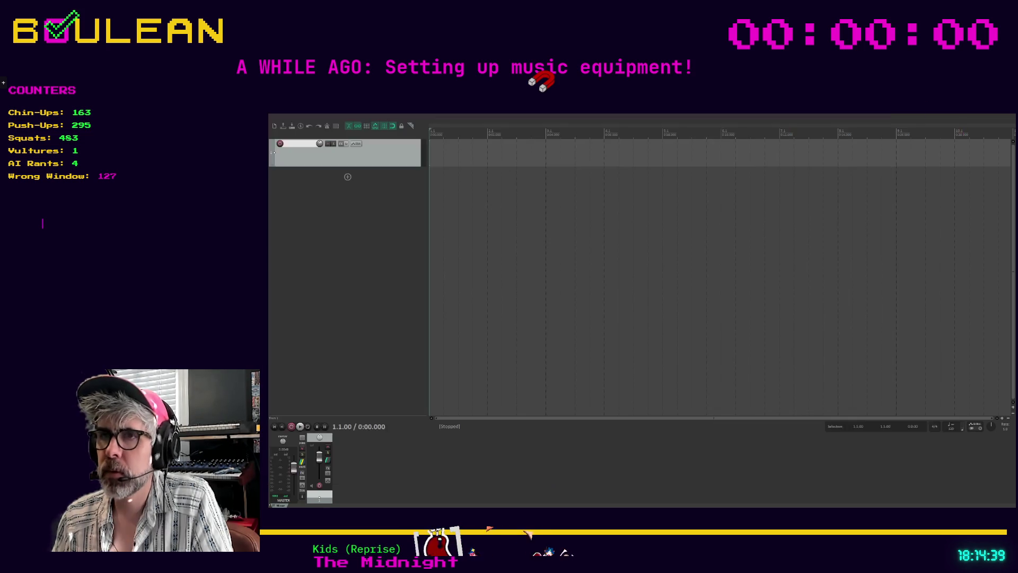
Put the edit cursor at bar 3 (0:04.000), deselect track 1, and zoom the timeline out, then back in
{"action": "left_click", "coordinate": [551, 340]}
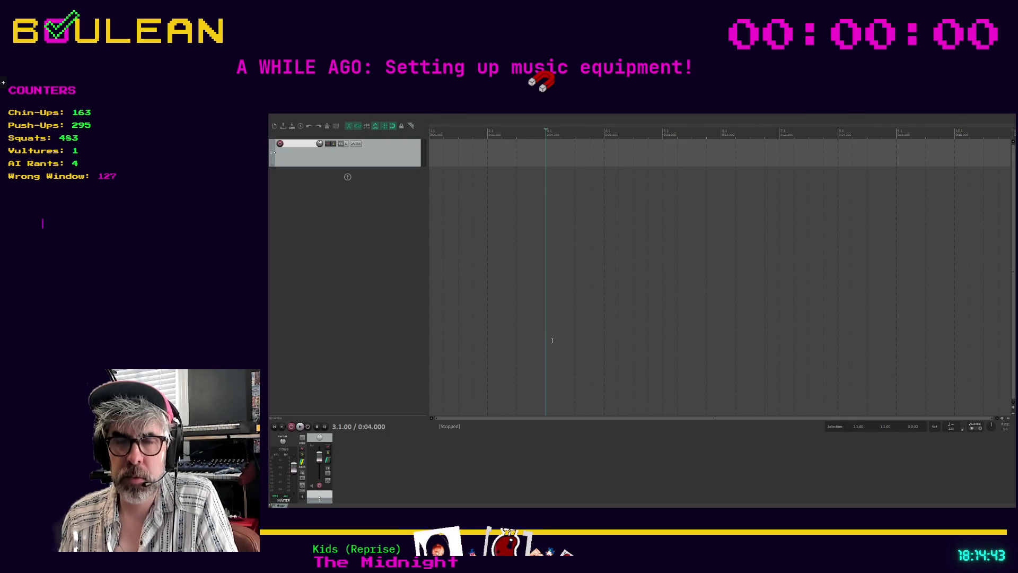
{"action": "left_click", "coordinate": [370, 364]}
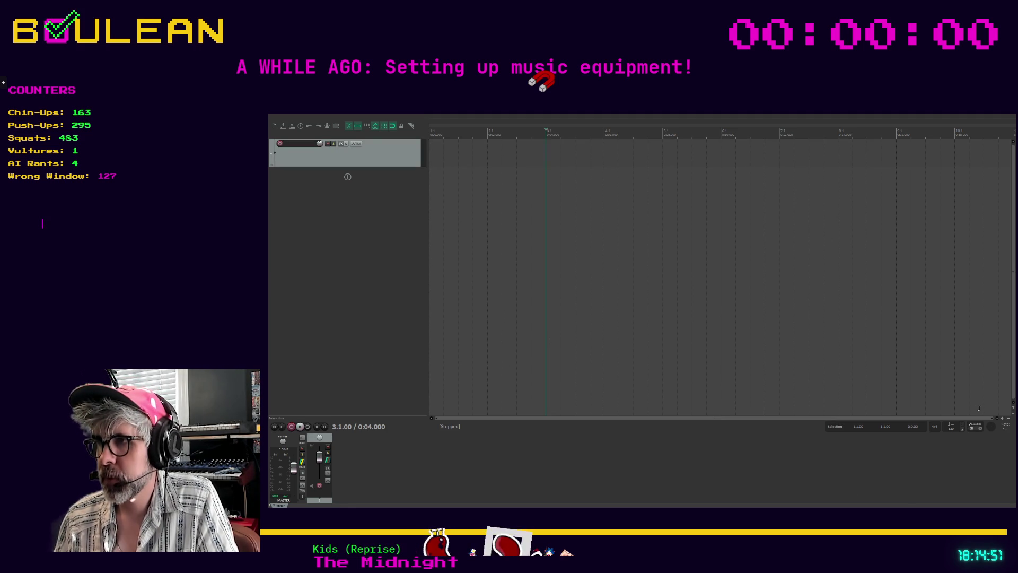
{"action": "left_click", "coordinate": [1008, 421]}
{"action": "left_click", "coordinate": [1008, 420]}
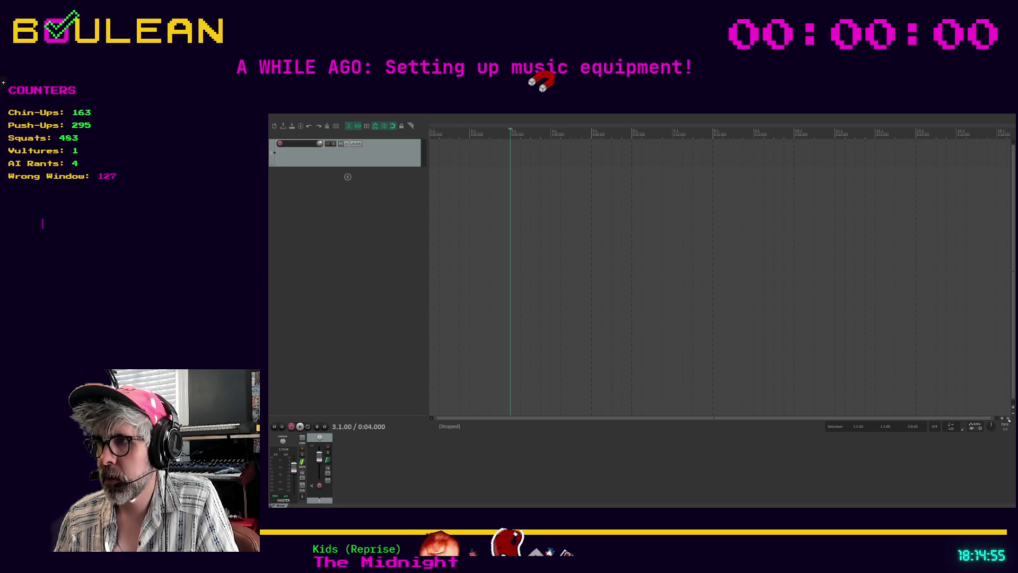
{"action": "left_click", "coordinate": [1008, 420]}
{"action": "left_click", "coordinate": [1008, 420]}
{"action": "left_click", "coordinate": [1008, 420]}
{"action": "left_click", "coordinate": [1002, 421]}
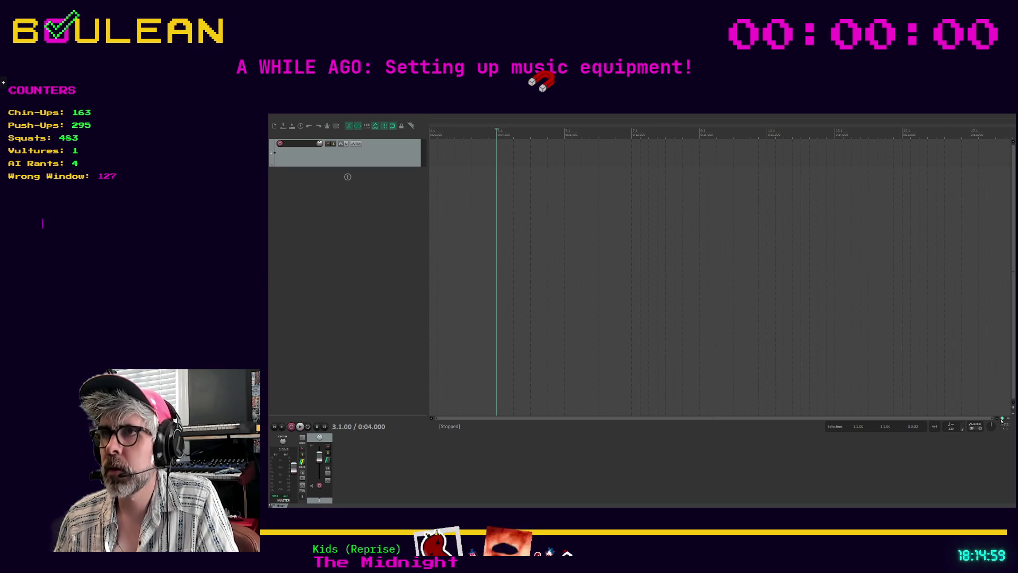